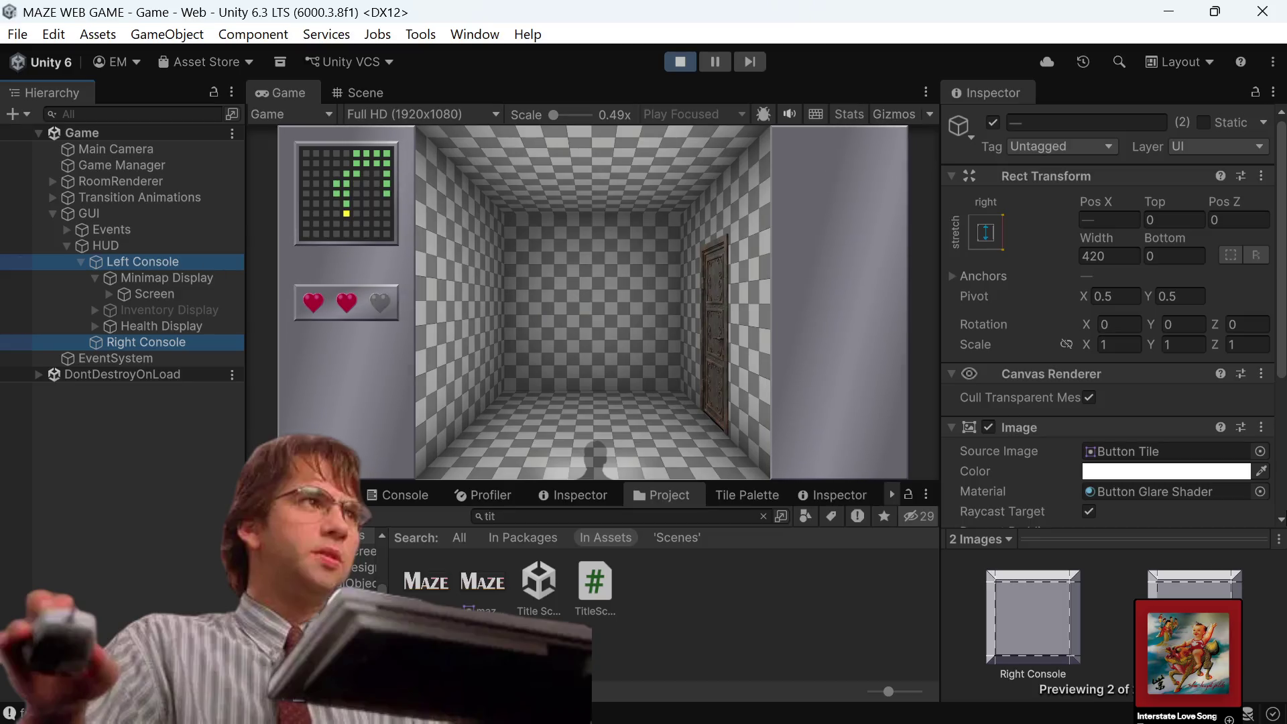
# Set the Left and Right Console Images' material to Button Material, replacing Button Glare Shader.
pyautogui.click(1260, 492)
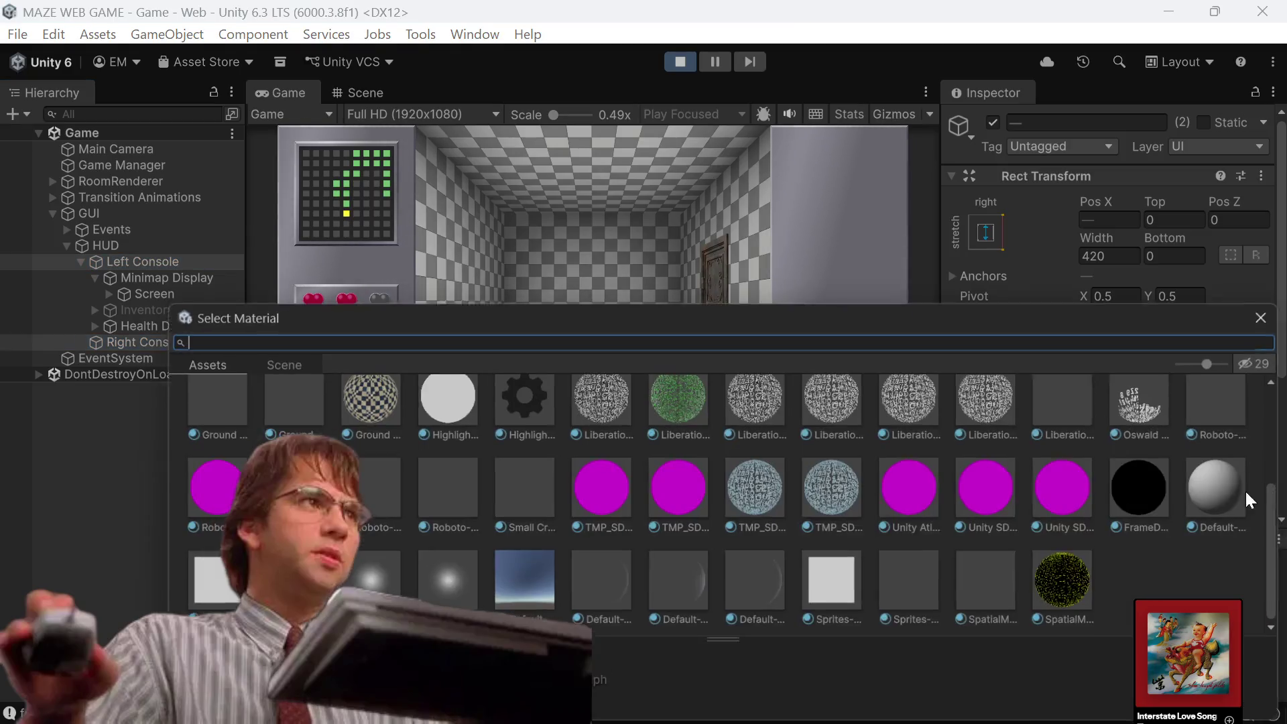
pyautogui.scroll(5, 732, 501)
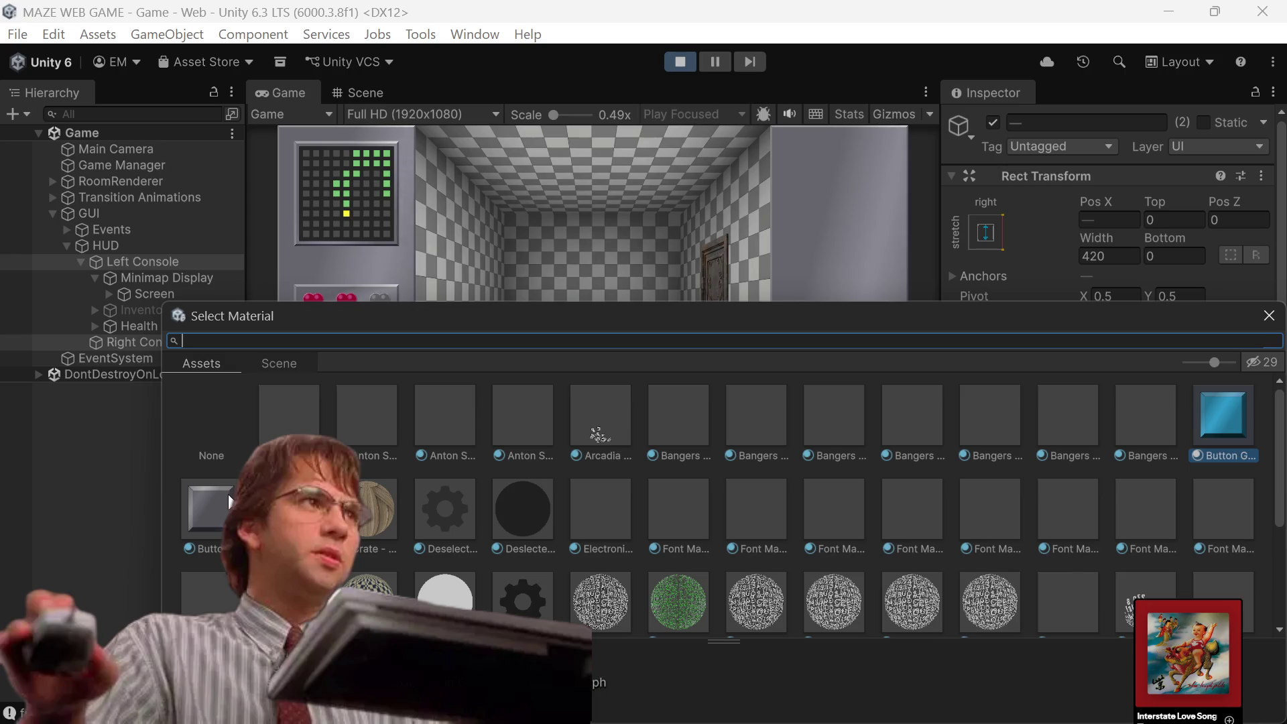
pyautogui.press('Escape')
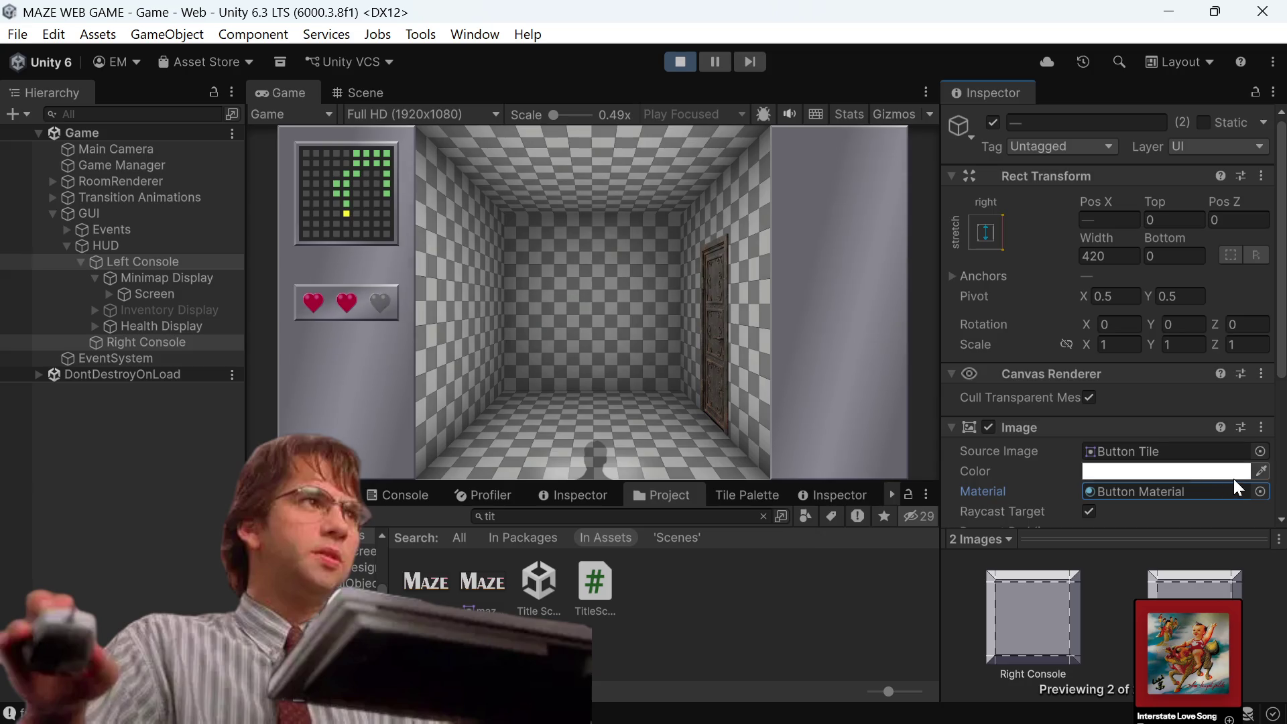
pyautogui.click(1262, 492)
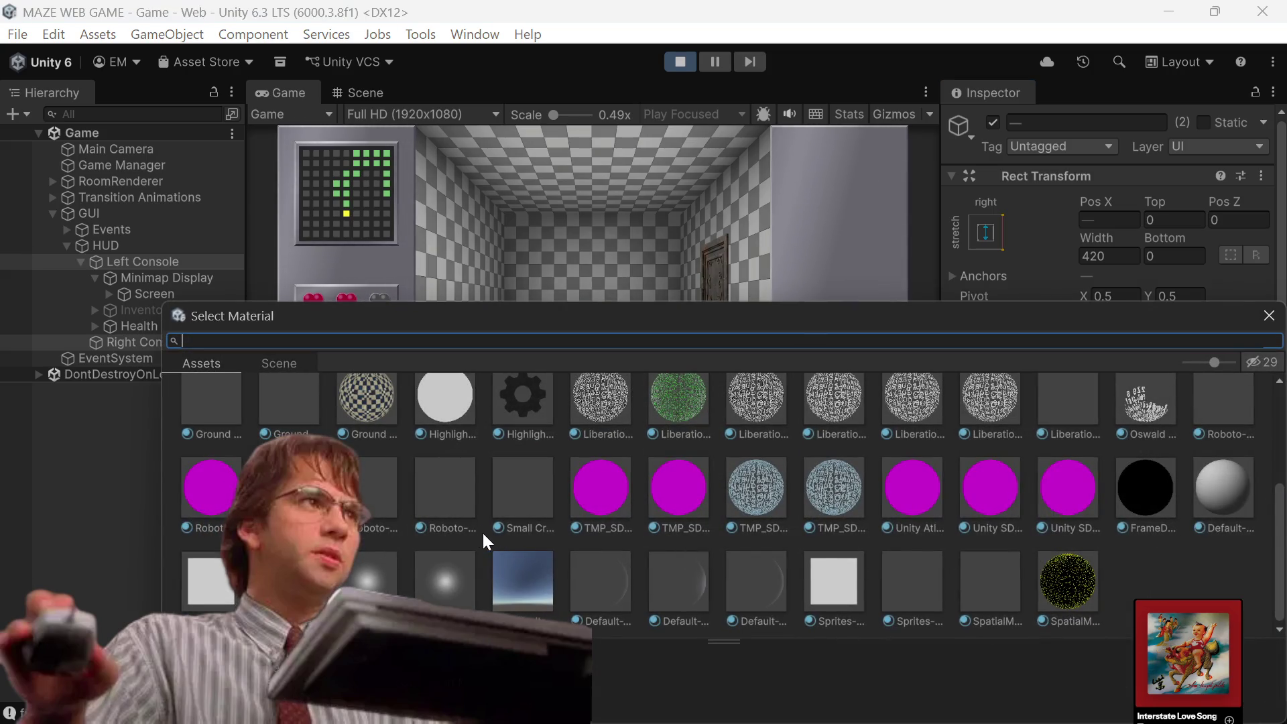
pyautogui.scroll(2, 508, 517)
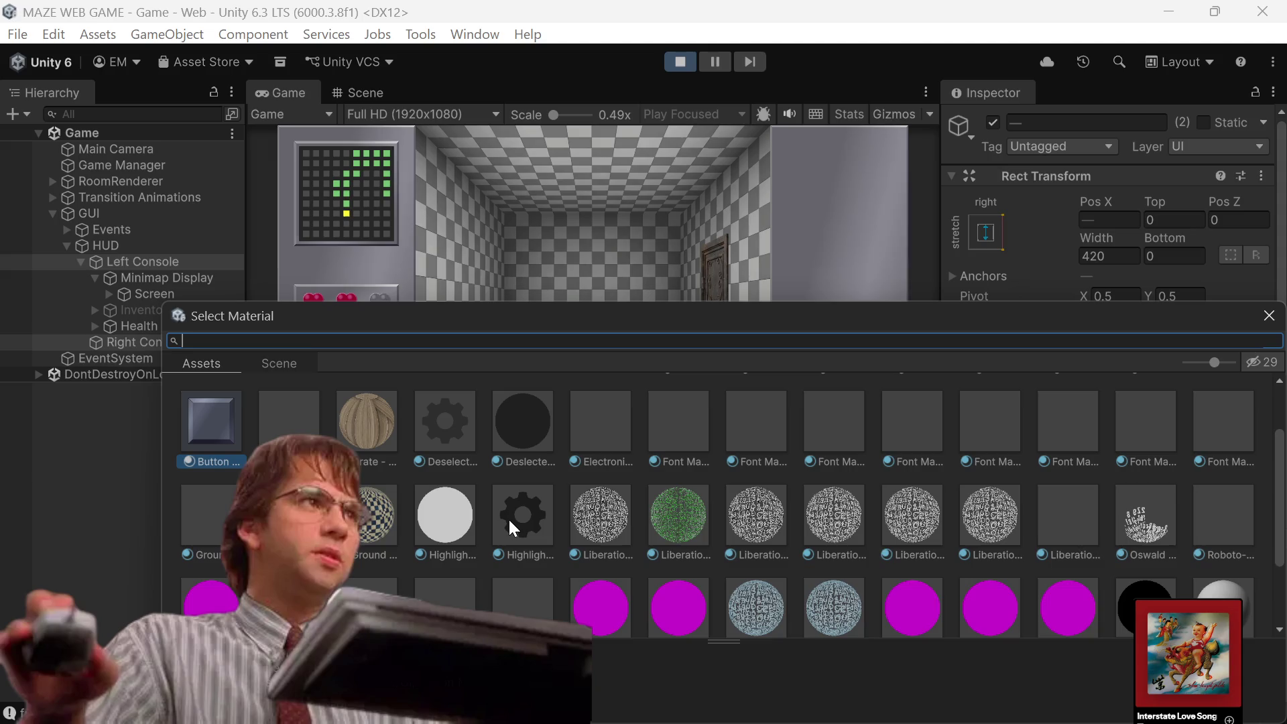
pyautogui.scroll(2, 509, 516)
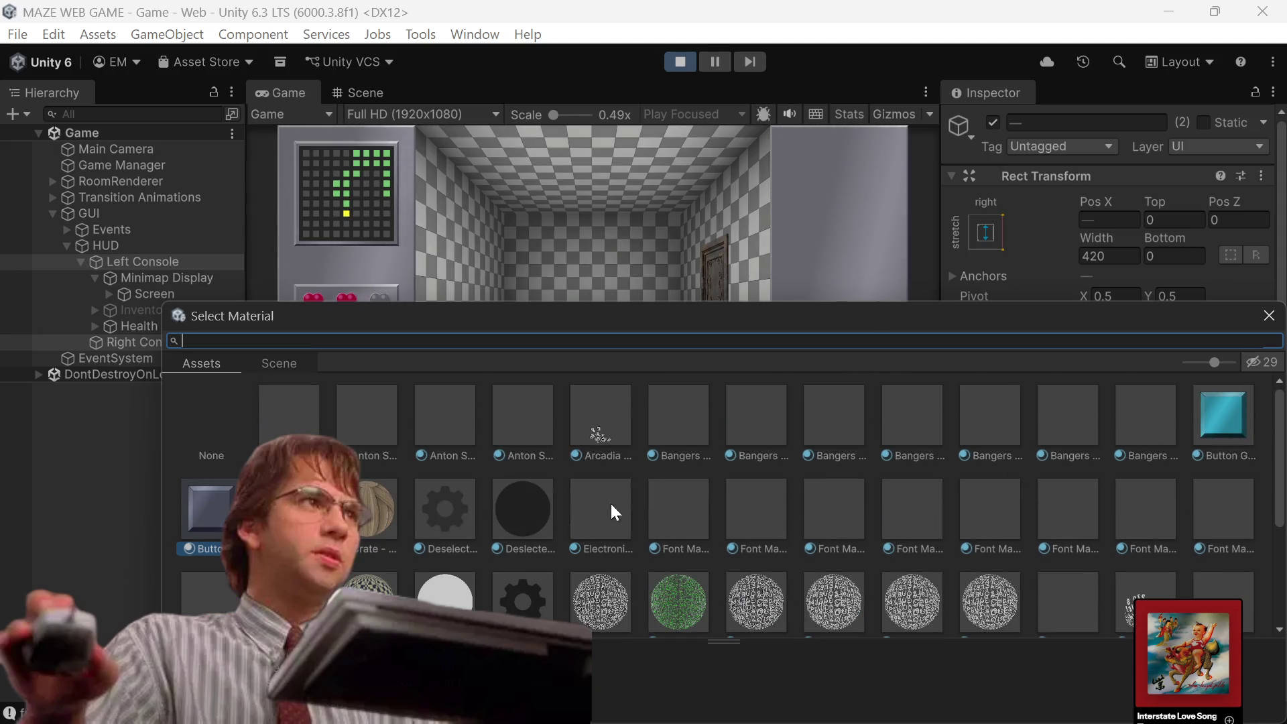
pyautogui.click(448, 518)
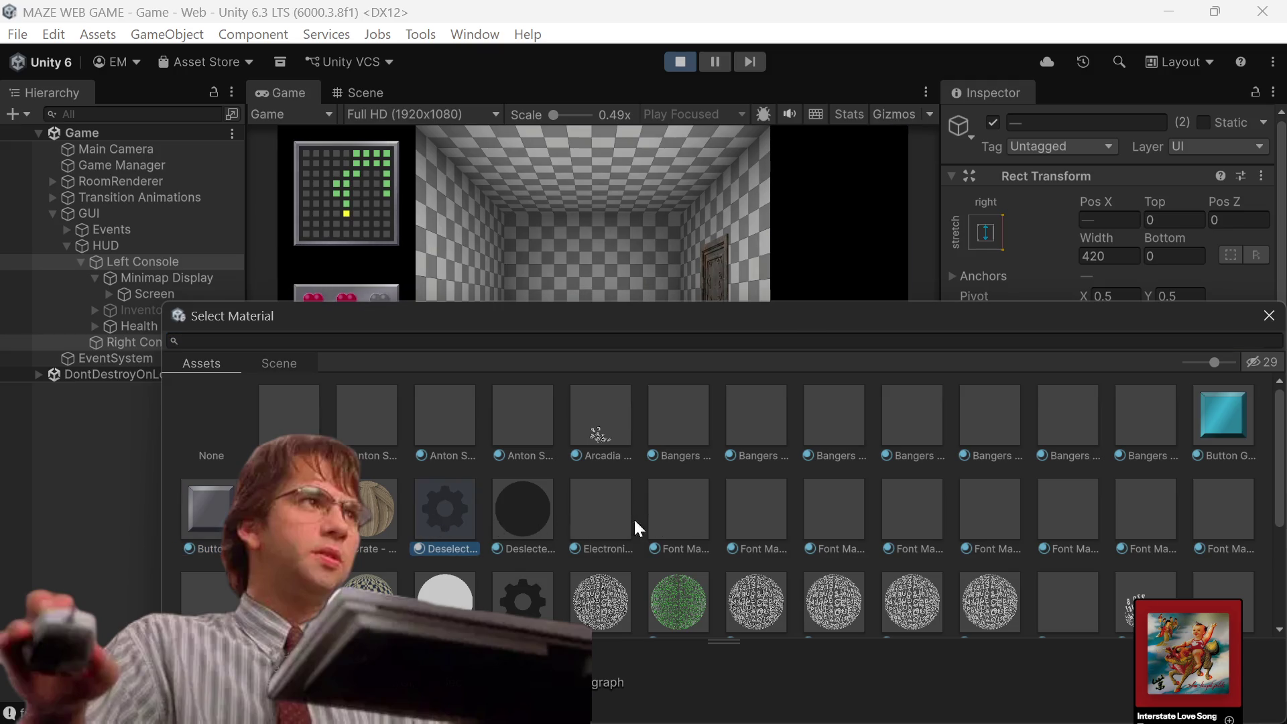
pyautogui.click(219, 513)
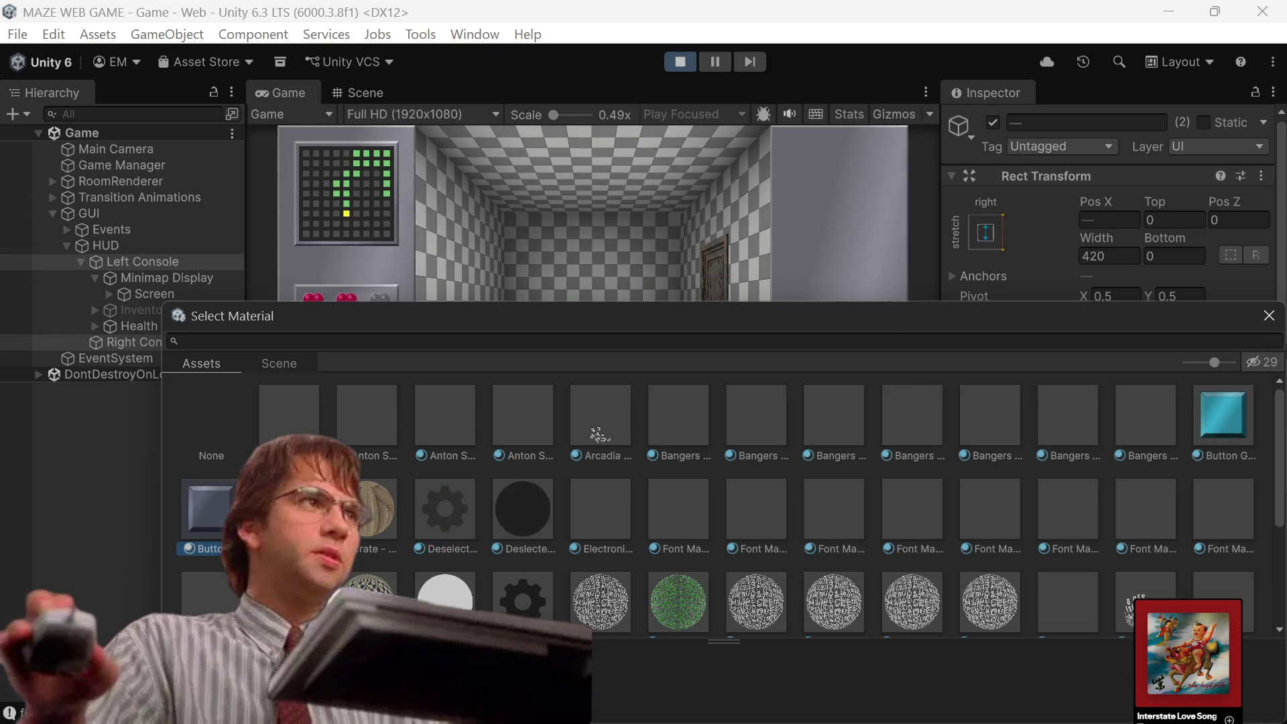
pyautogui.click(1269, 315)
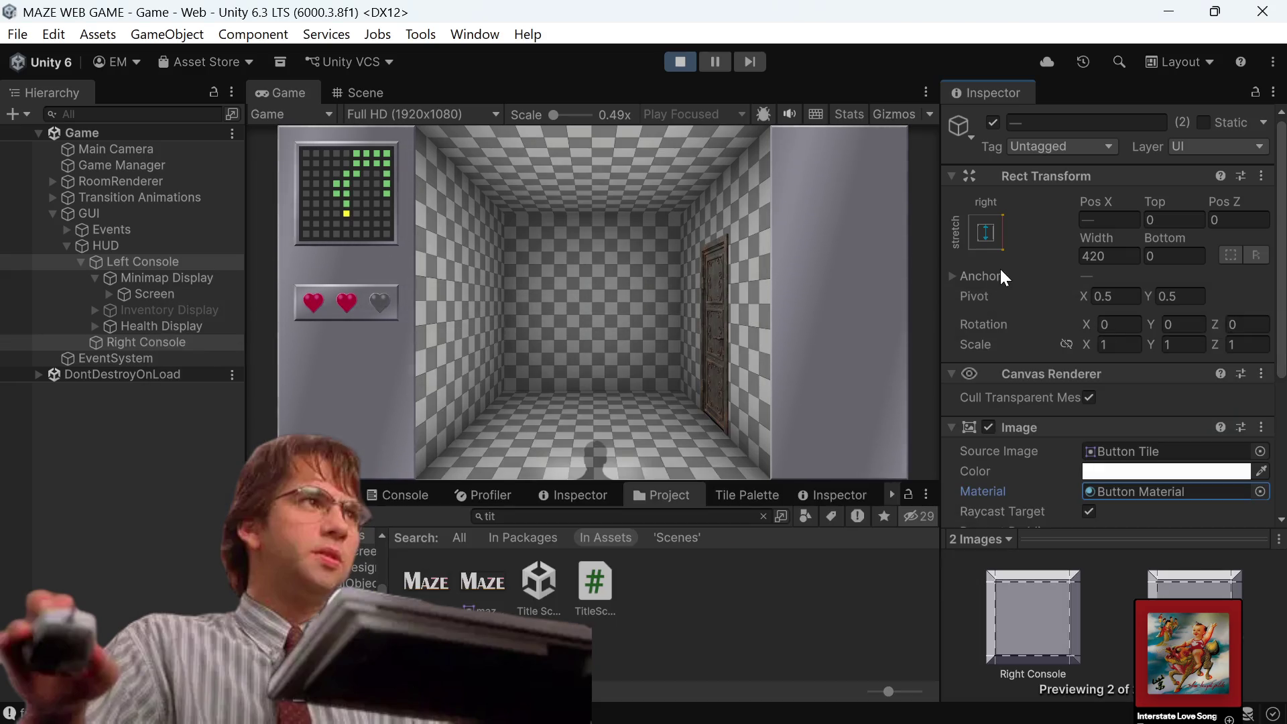
pyautogui.scroll(-5, 999, 267)
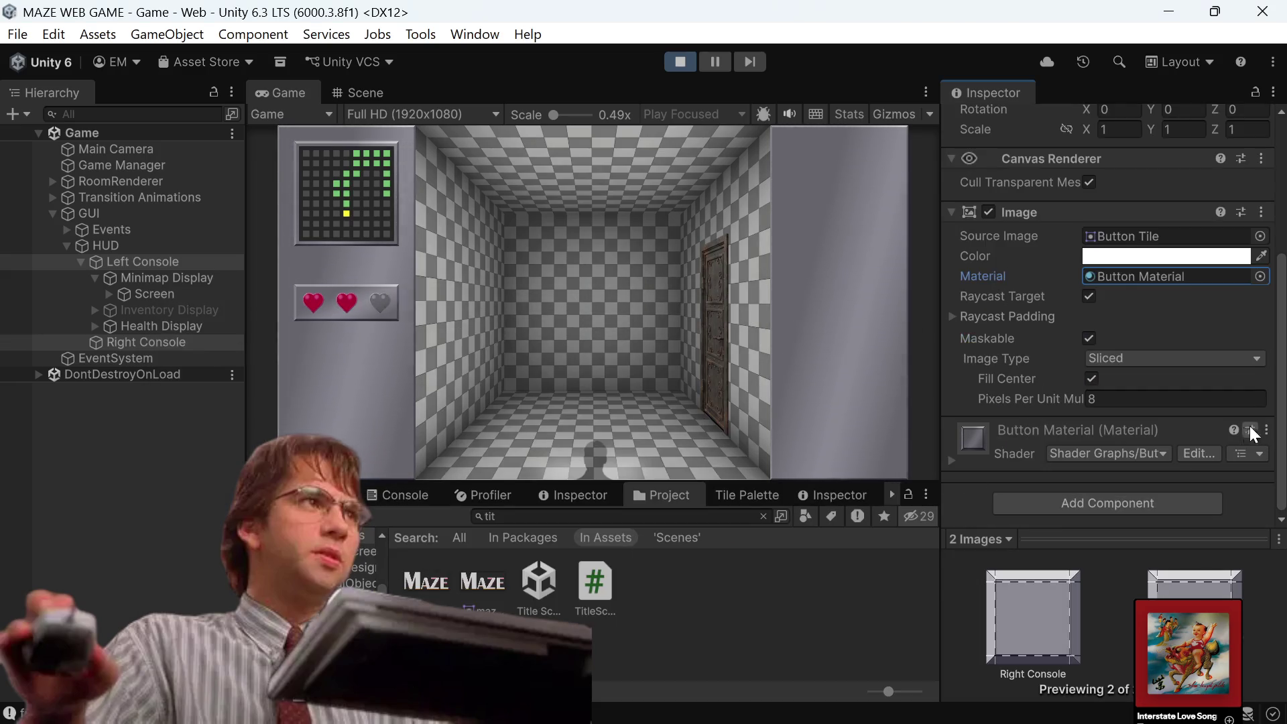
# Ping Button Material in the Project panel and view its Shader Graphs/Button settings in the Inspector.
pyautogui.click(1149, 279)
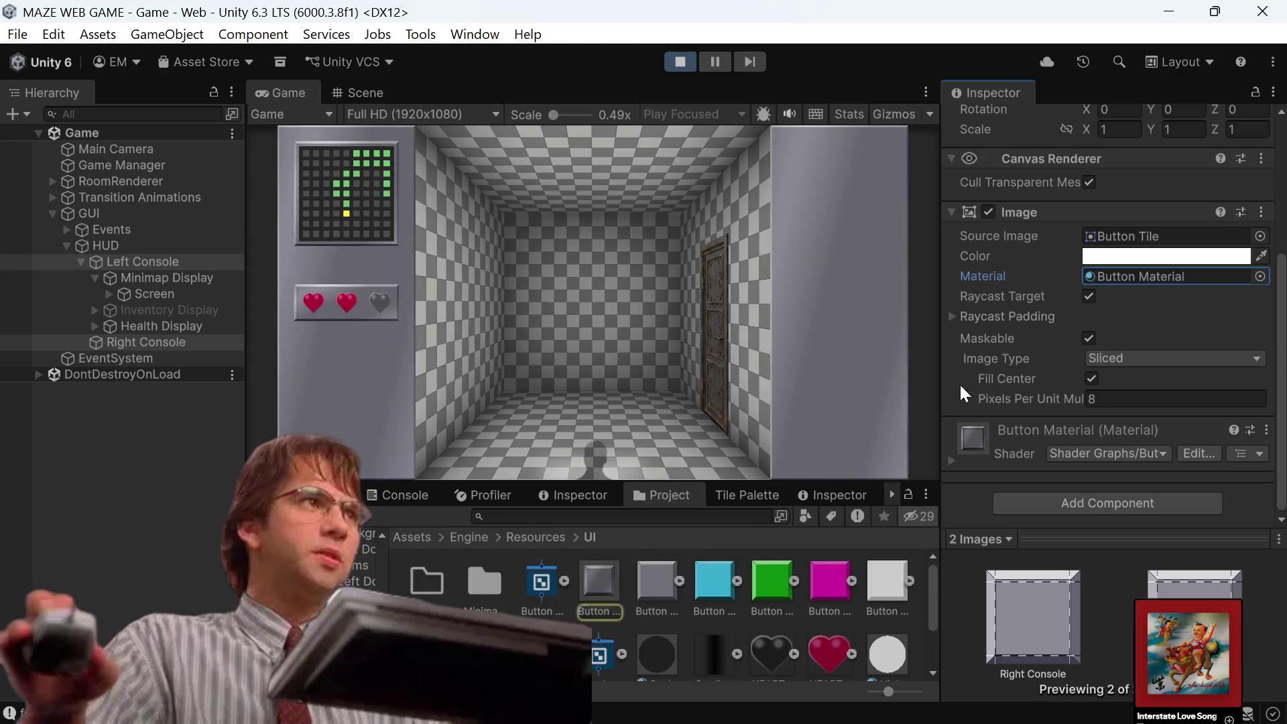
pyautogui.click(600, 584)
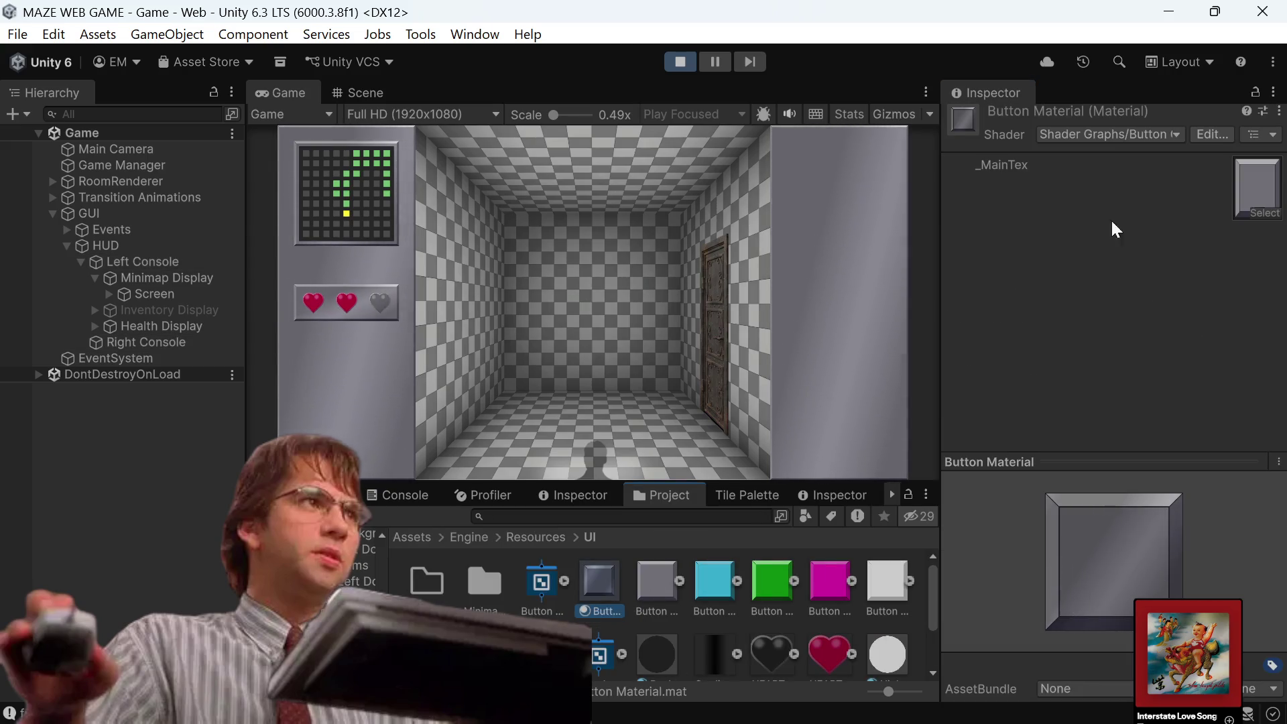
pyautogui.click(533, 593)
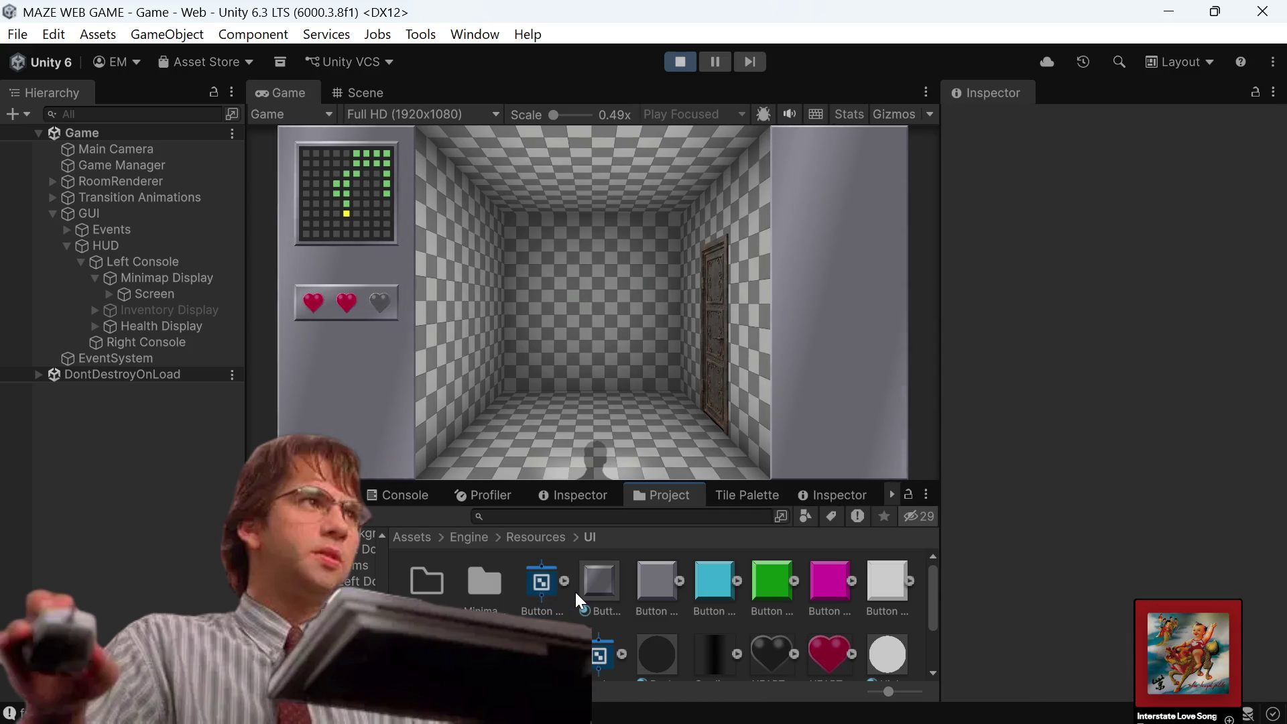
pyautogui.click(585, 592)
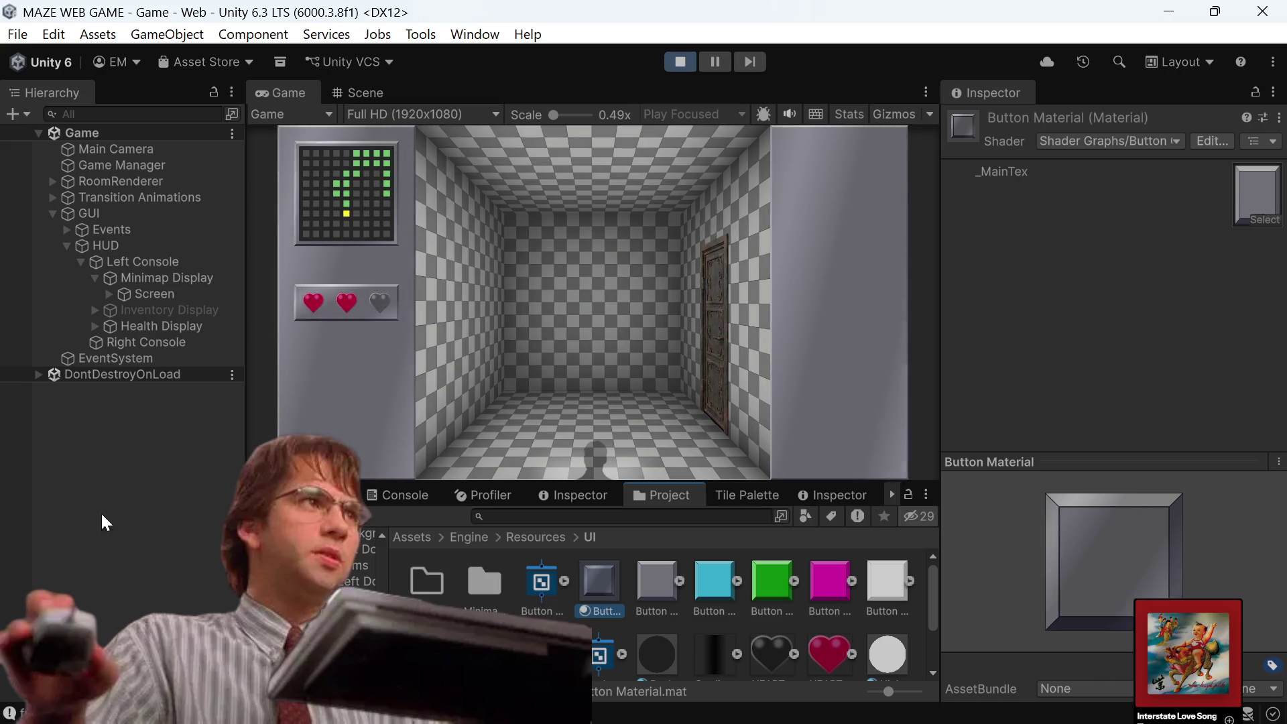
# Select Minimap Display and keep its Image material as Button Material after trying Button Glare Shader.
pyautogui.click(200, 279)
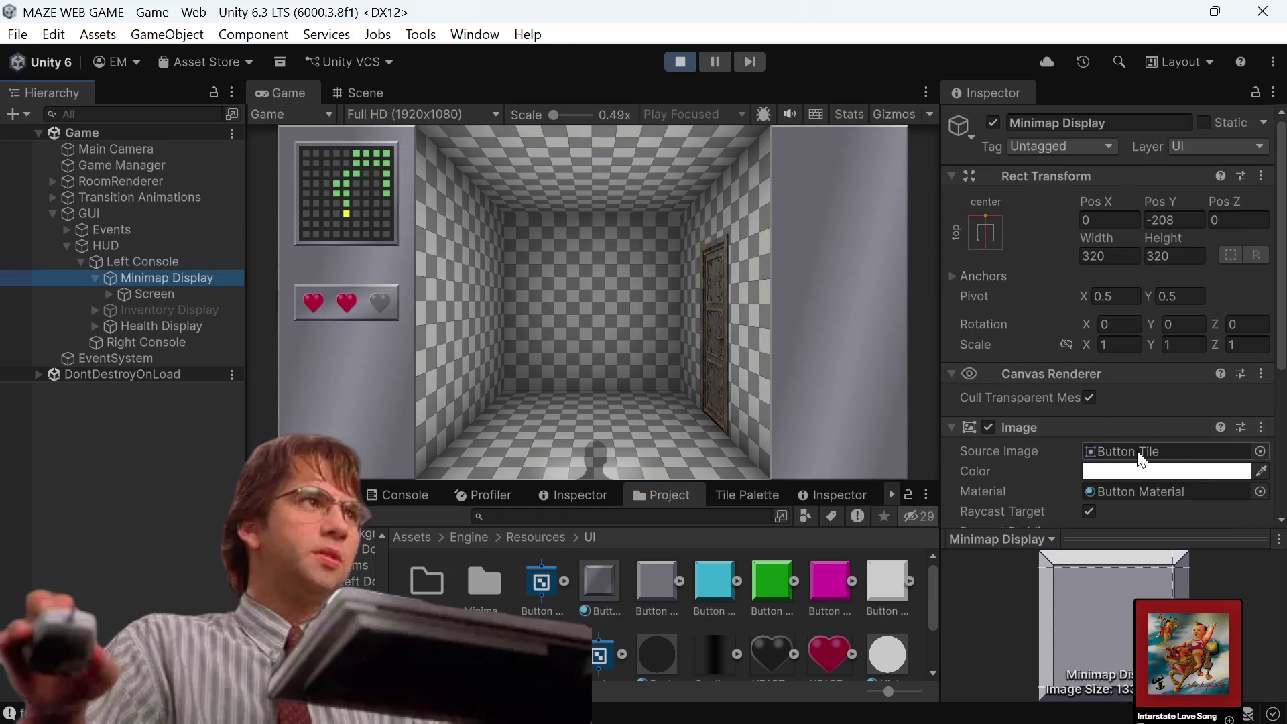
pyautogui.click(1261, 491)
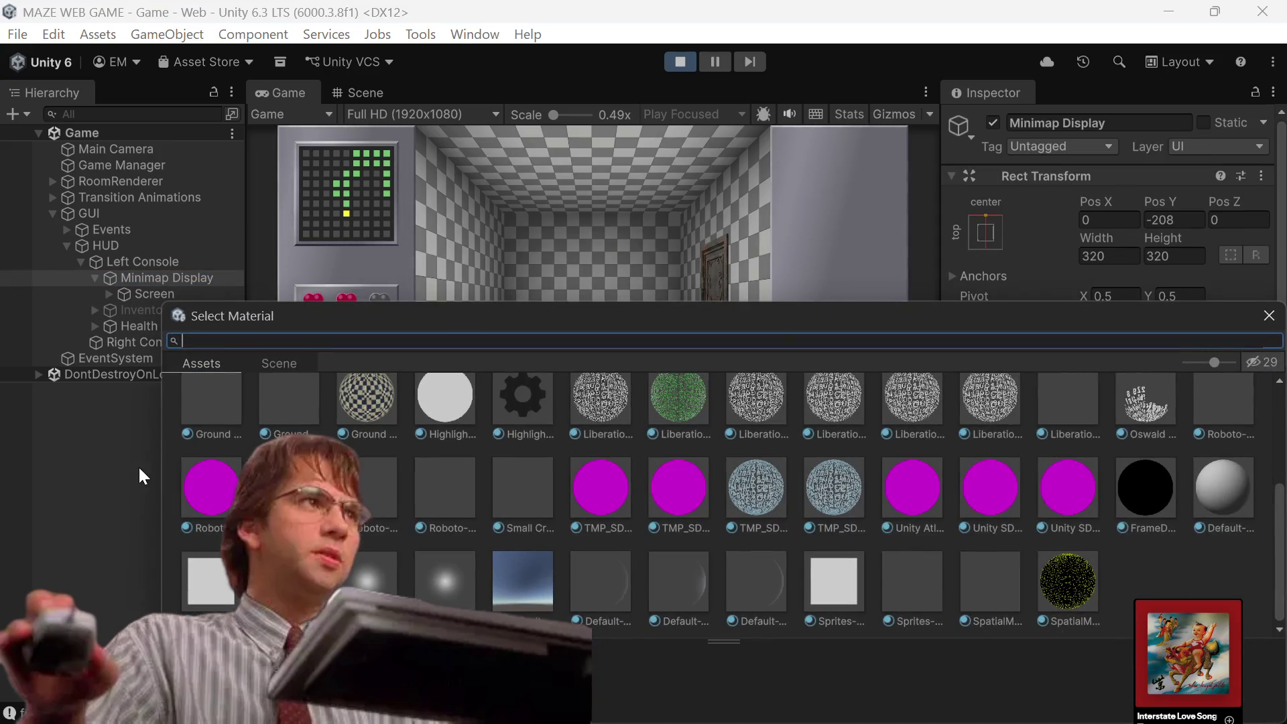
pyautogui.scroll(3, 223, 465)
pyautogui.doubleClick(198, 488)
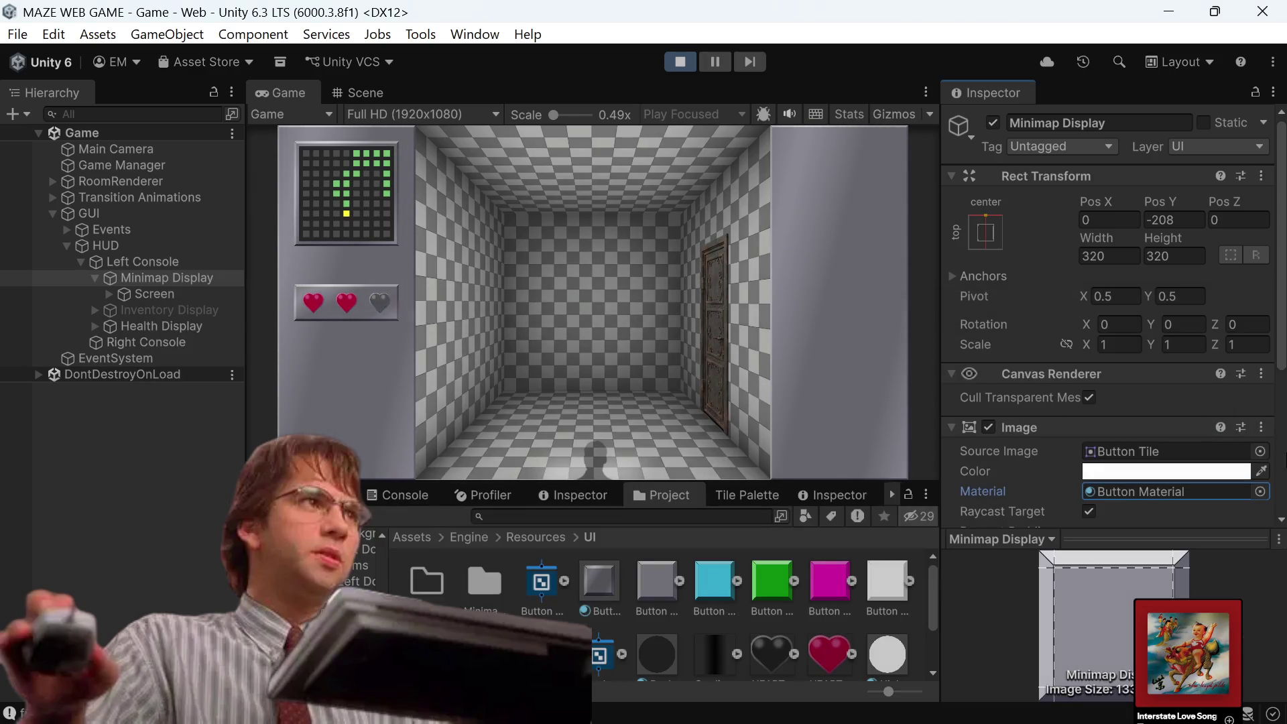
pyautogui.click(1262, 493)
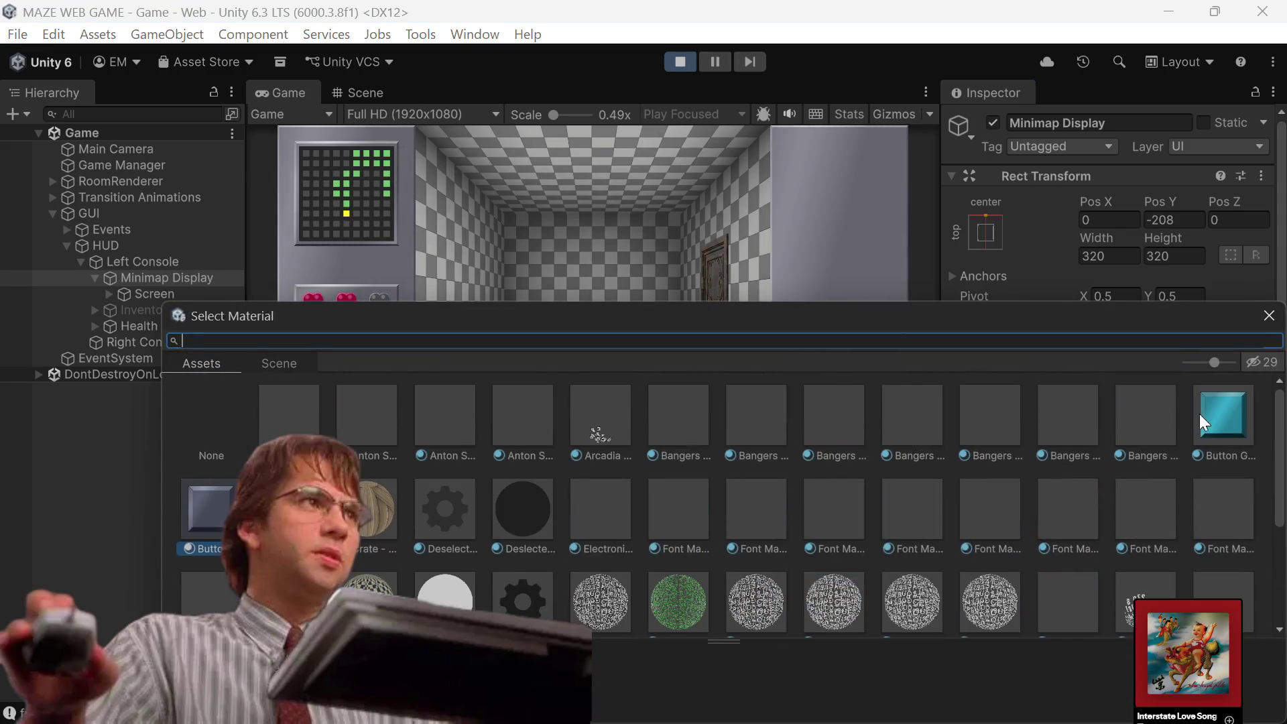
pyautogui.click(1224, 415)
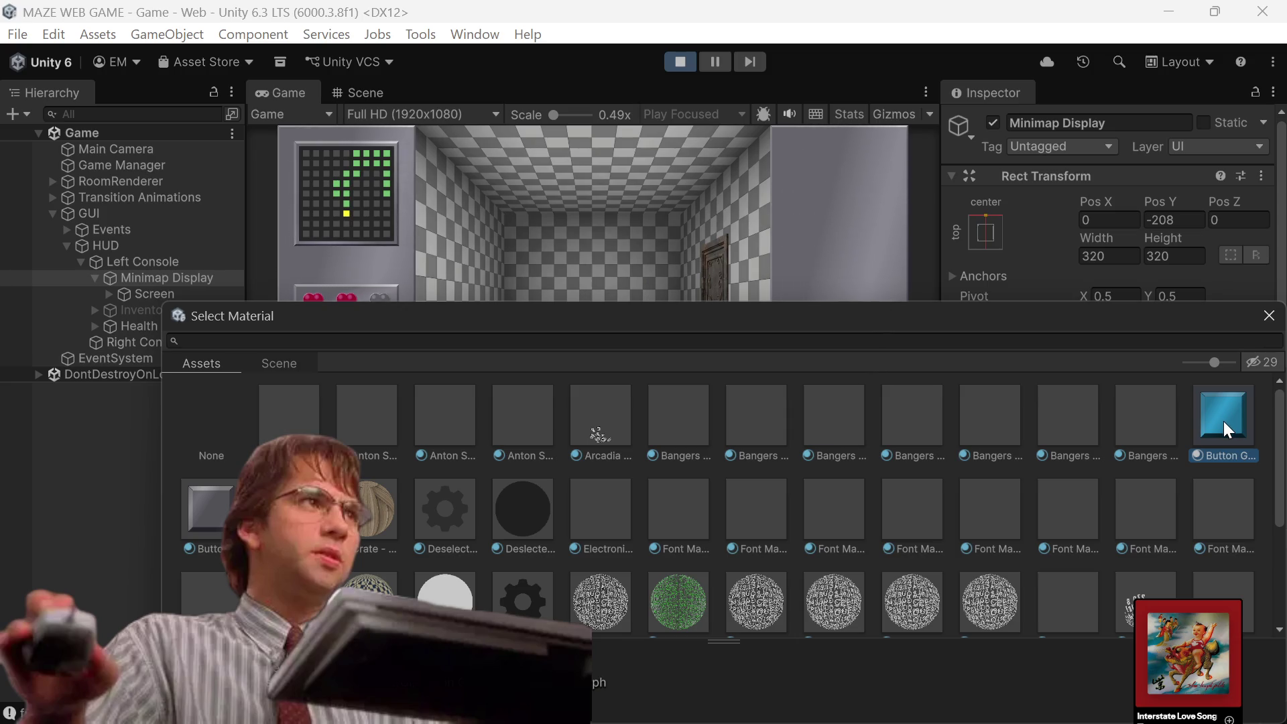
pyautogui.doubleClick(227, 500)
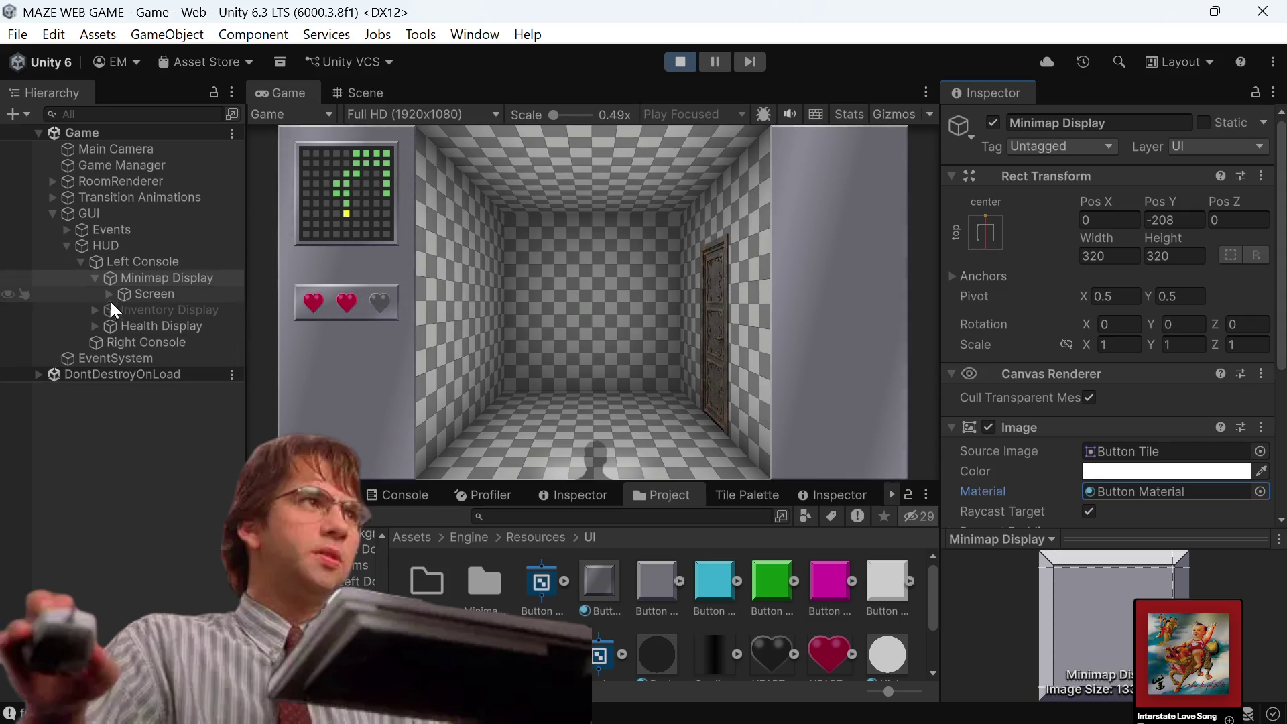
# Select Health Display and set its Image material to Button Glare Shader.
pyautogui.click(150, 325)
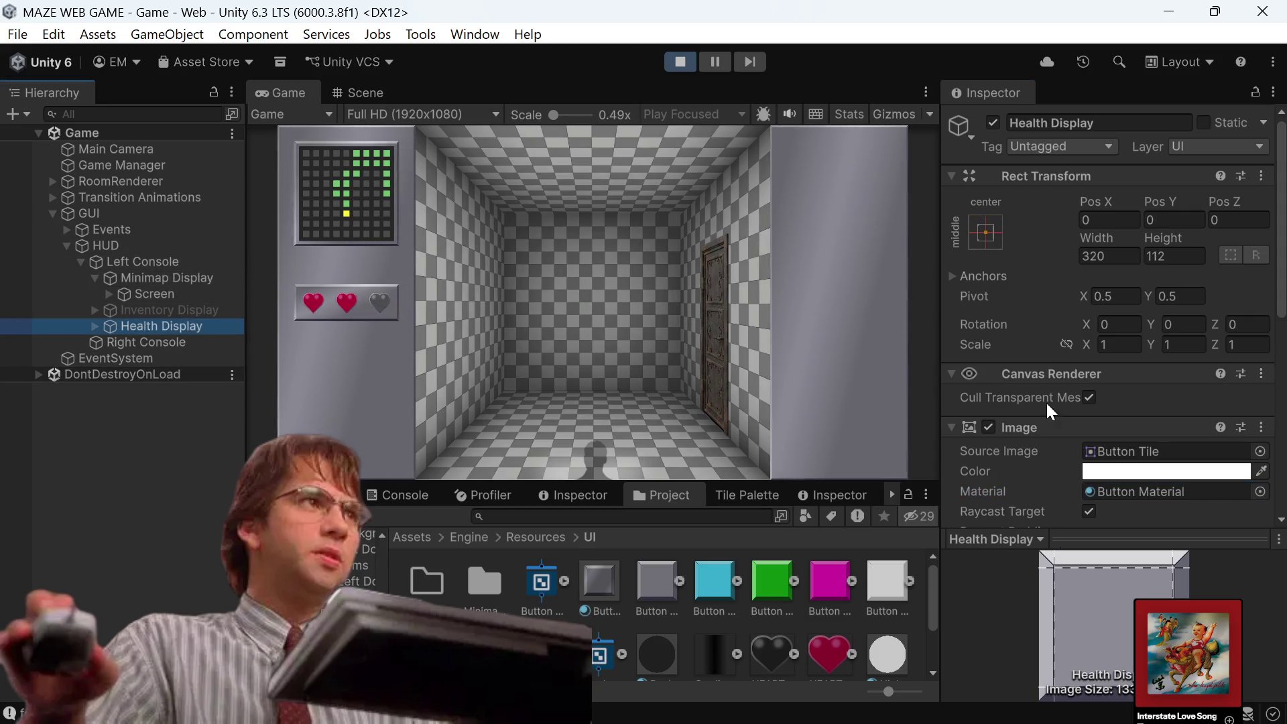
pyautogui.click(1260, 492)
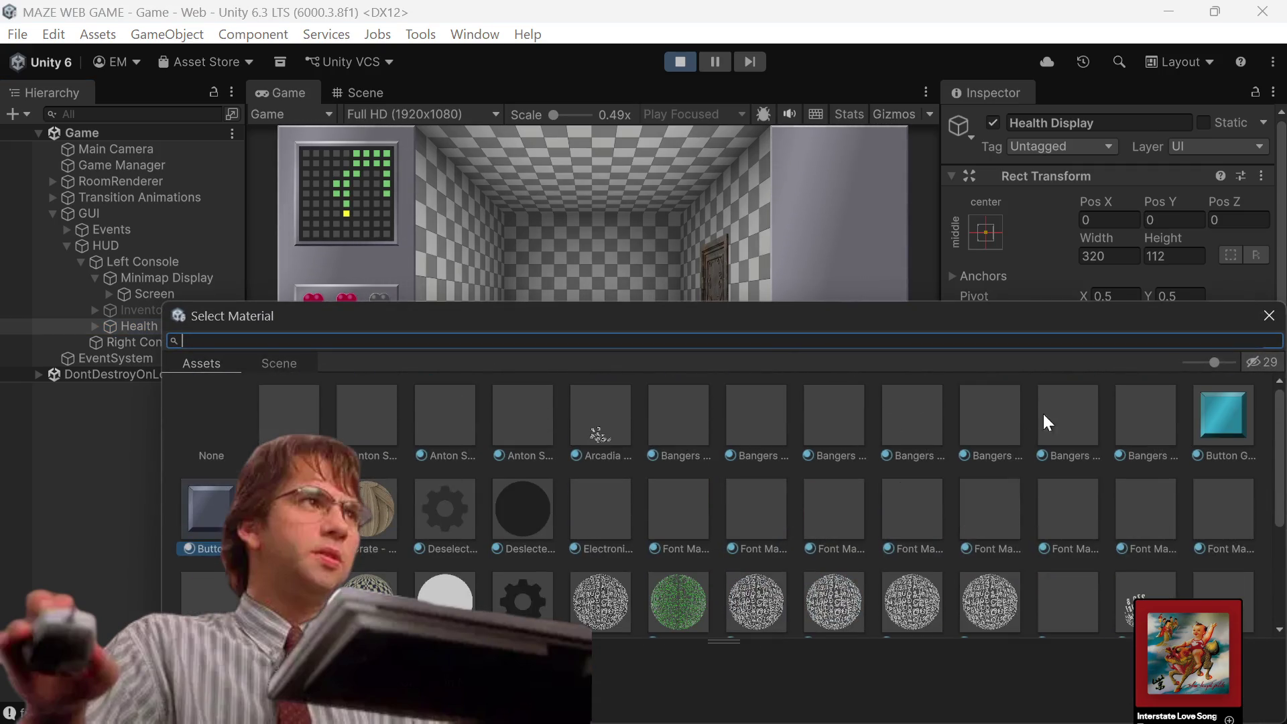
pyautogui.click(1212, 417)
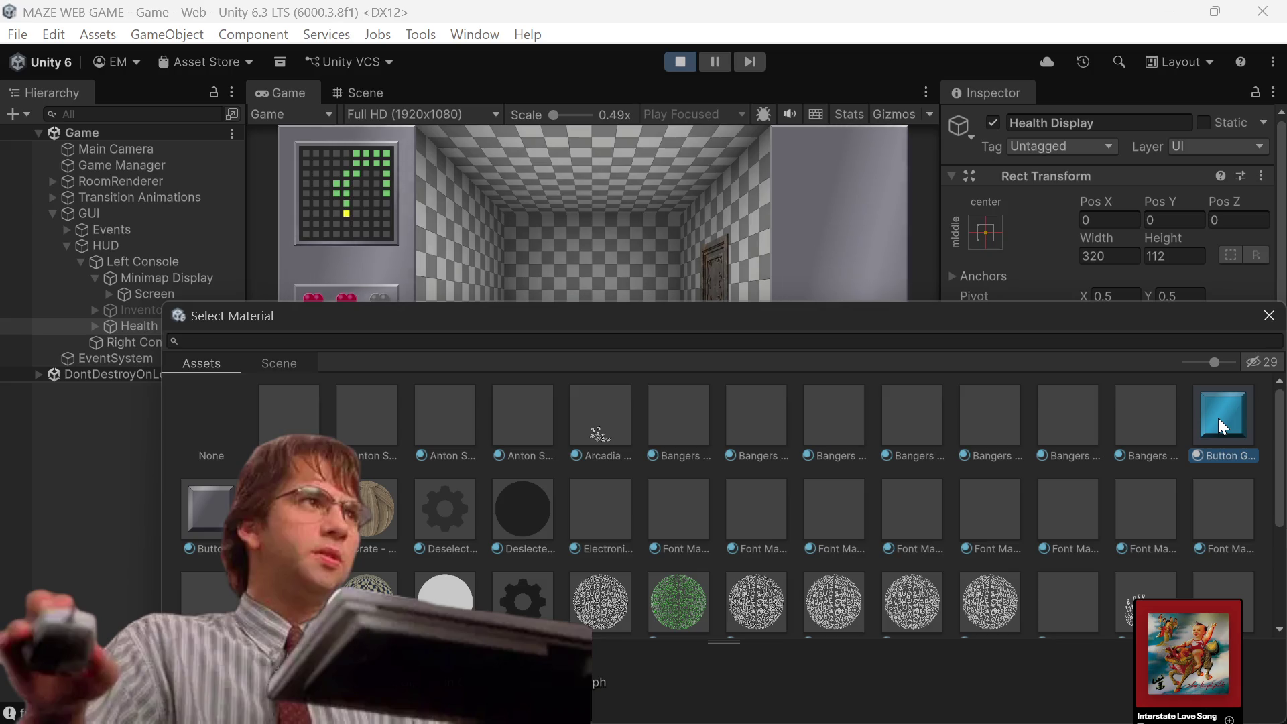
pyautogui.click(226, 515)
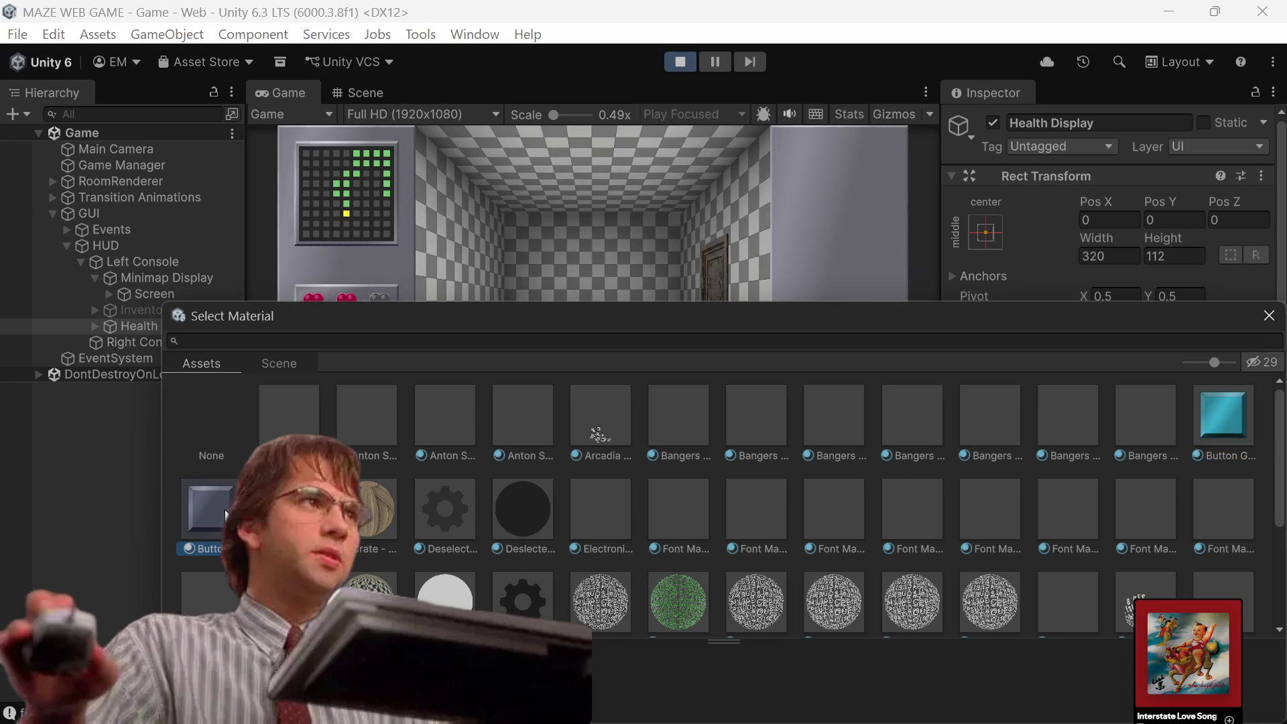
pyautogui.scroll(-5, 606, 497)
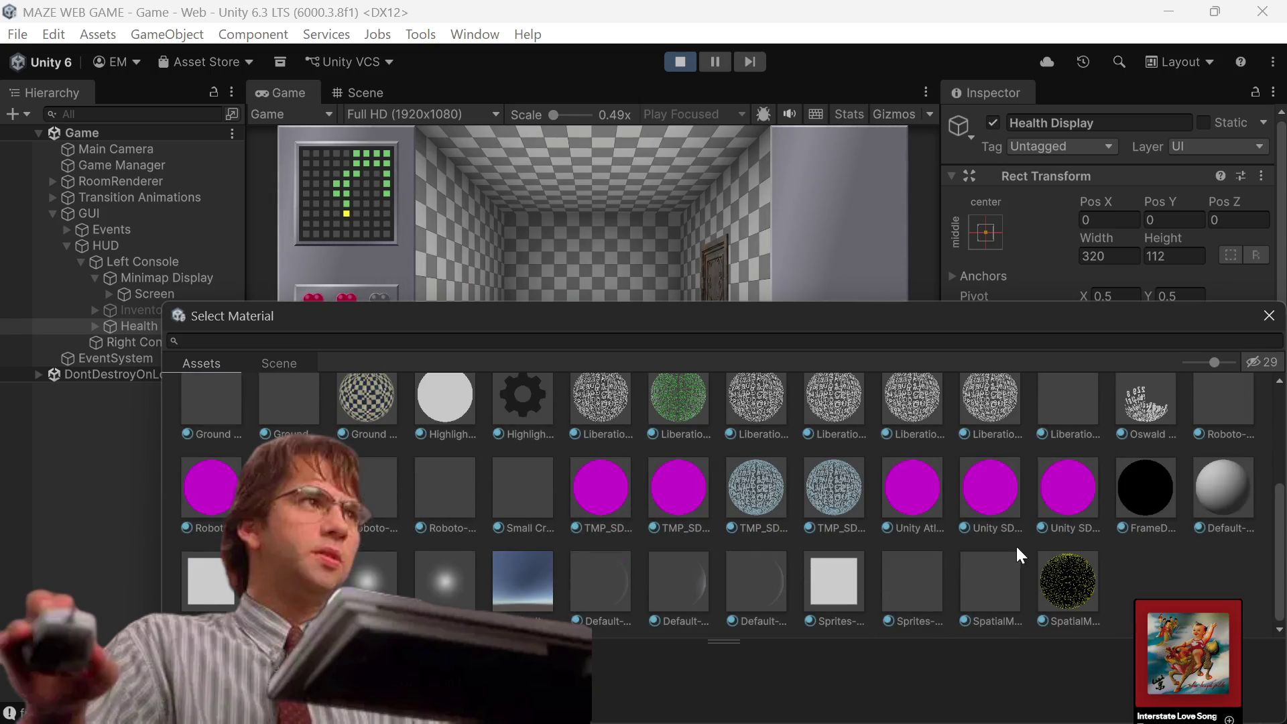
pyautogui.scroll(5, 1017, 549)
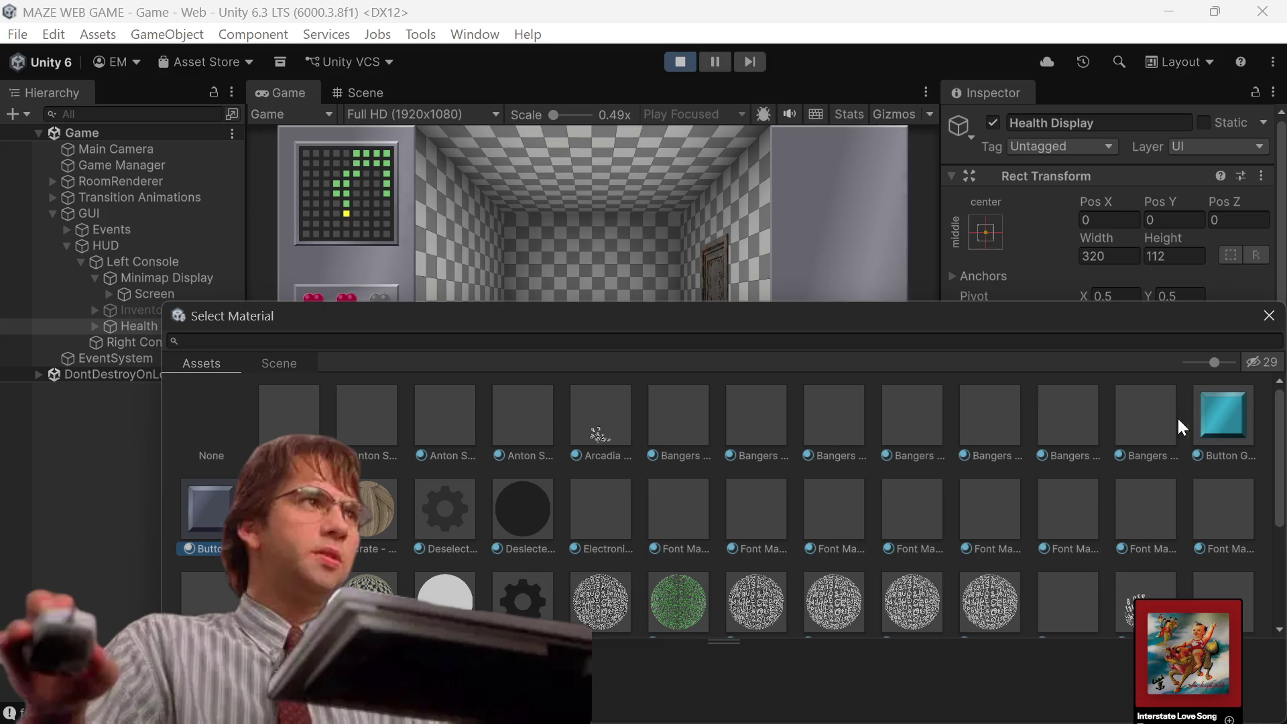
pyautogui.click(1237, 413)
pyautogui.doubleClick(1237, 413)
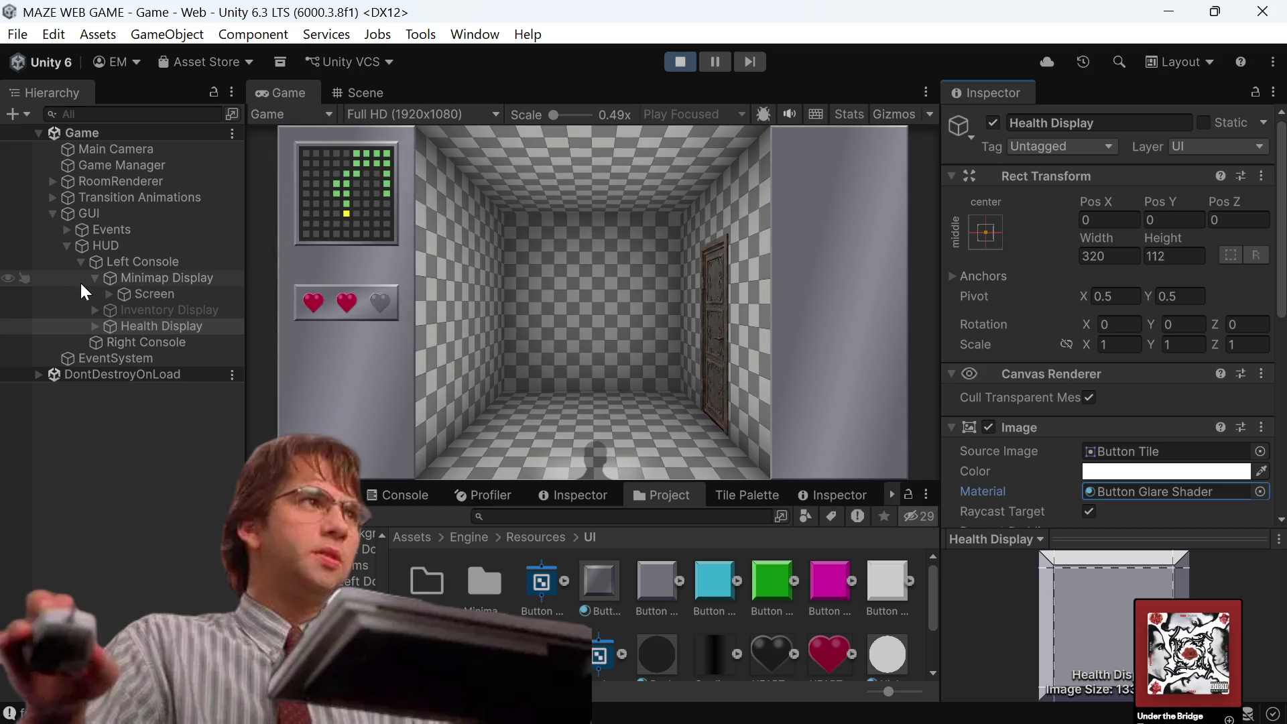
# Select the three Heart Container objects under HealthIndicatorGroup, then select the HEART_CONTAINER_EMPTY sprite asset.
pyautogui.click(98, 323)
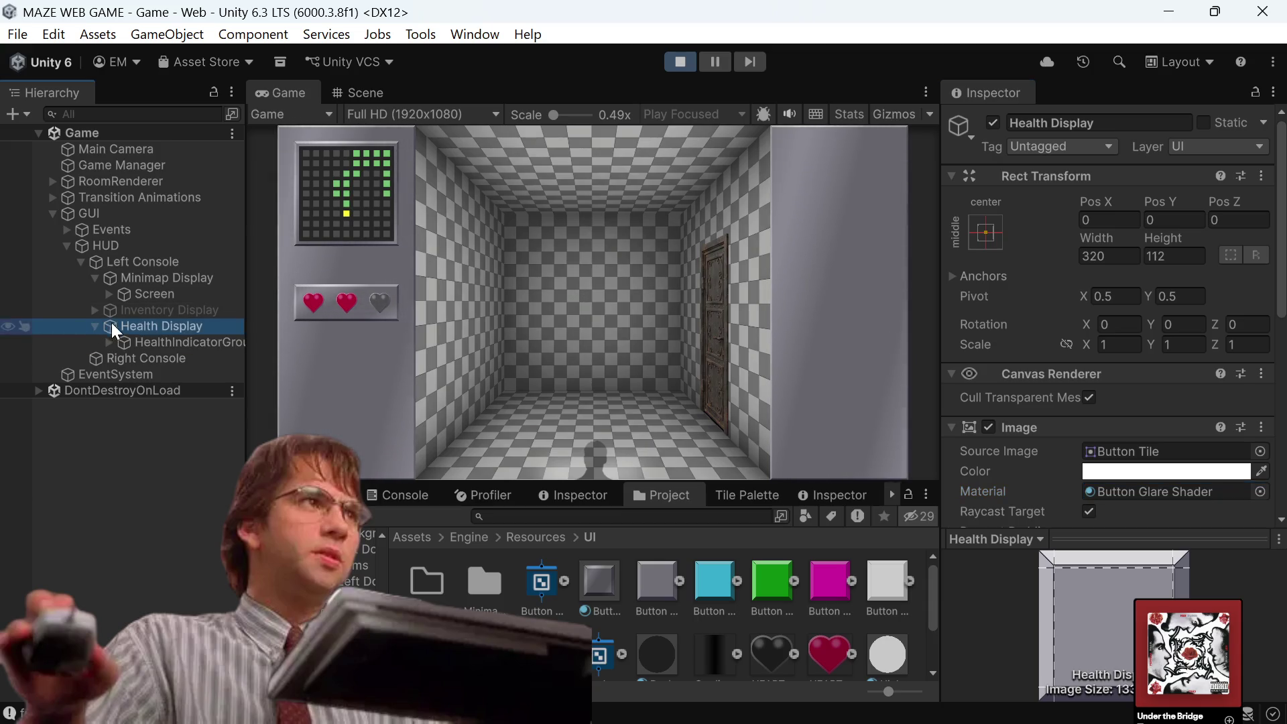
pyautogui.click(110, 342)
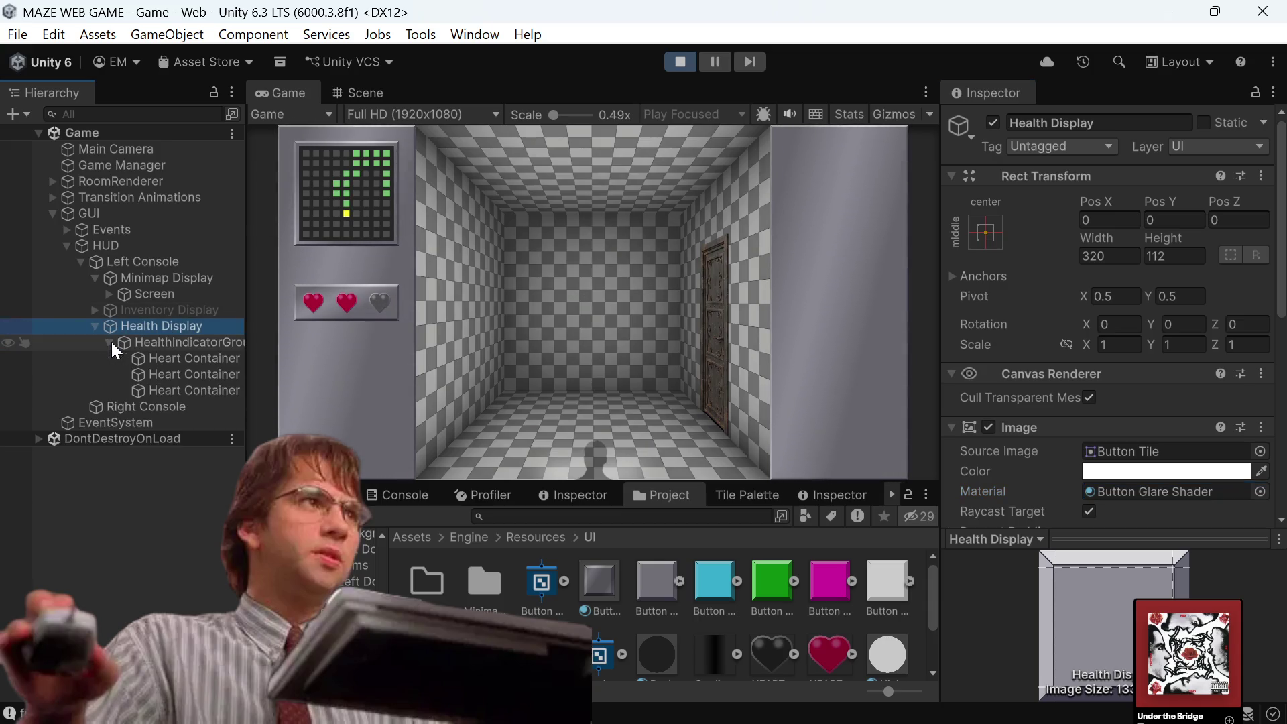
pyautogui.click(205, 357)
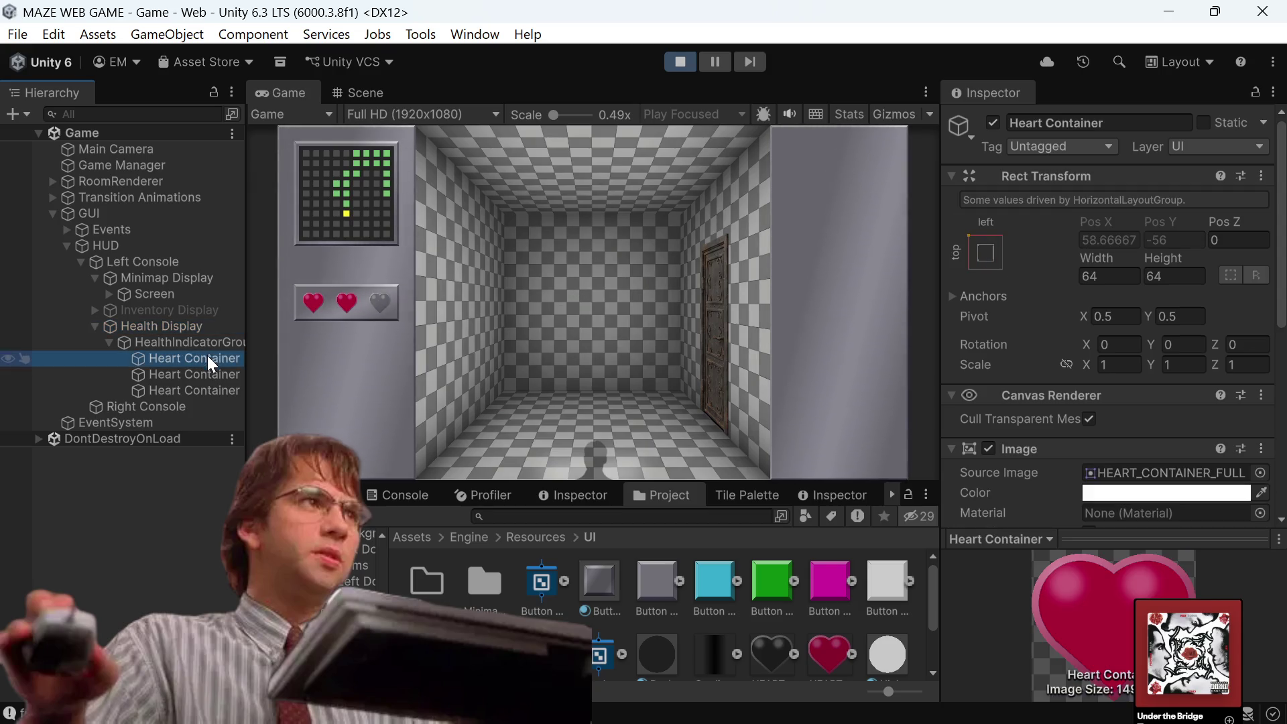
pyautogui.keyDown('shift'); pyautogui.click(198, 386); pyautogui.keyUp('shift')
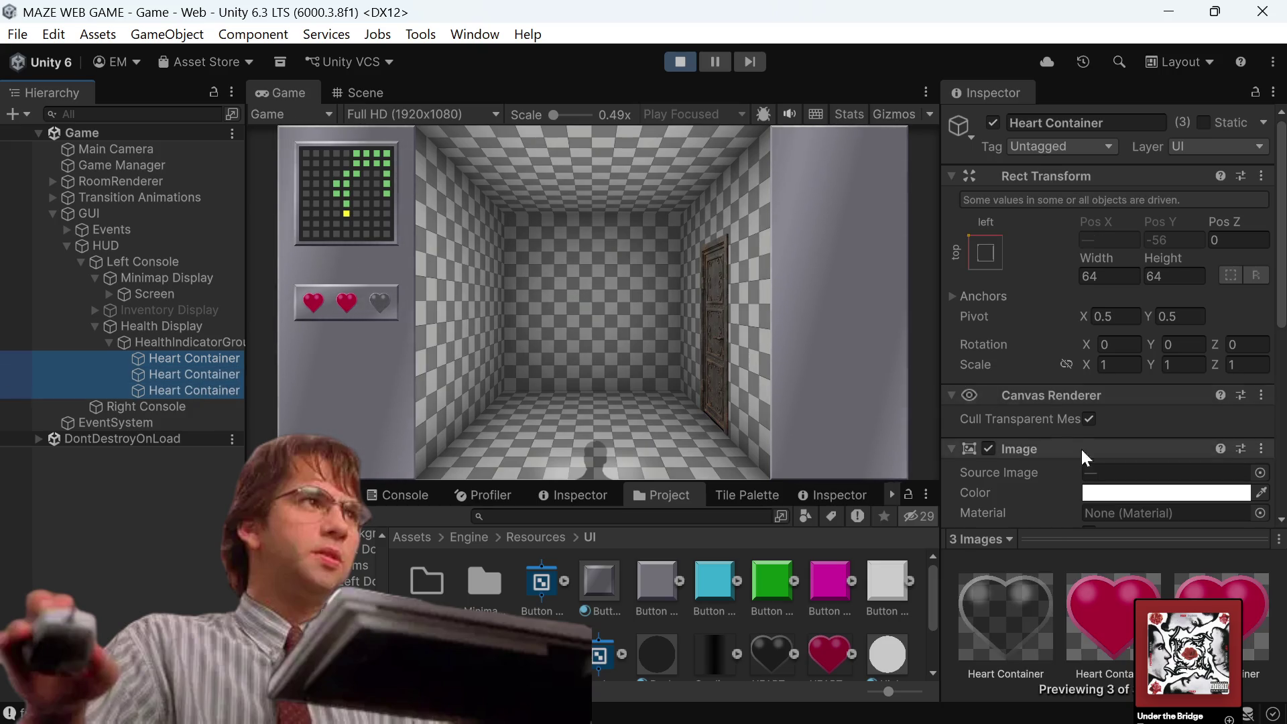
pyautogui.scroll(-3, 1080, 448)
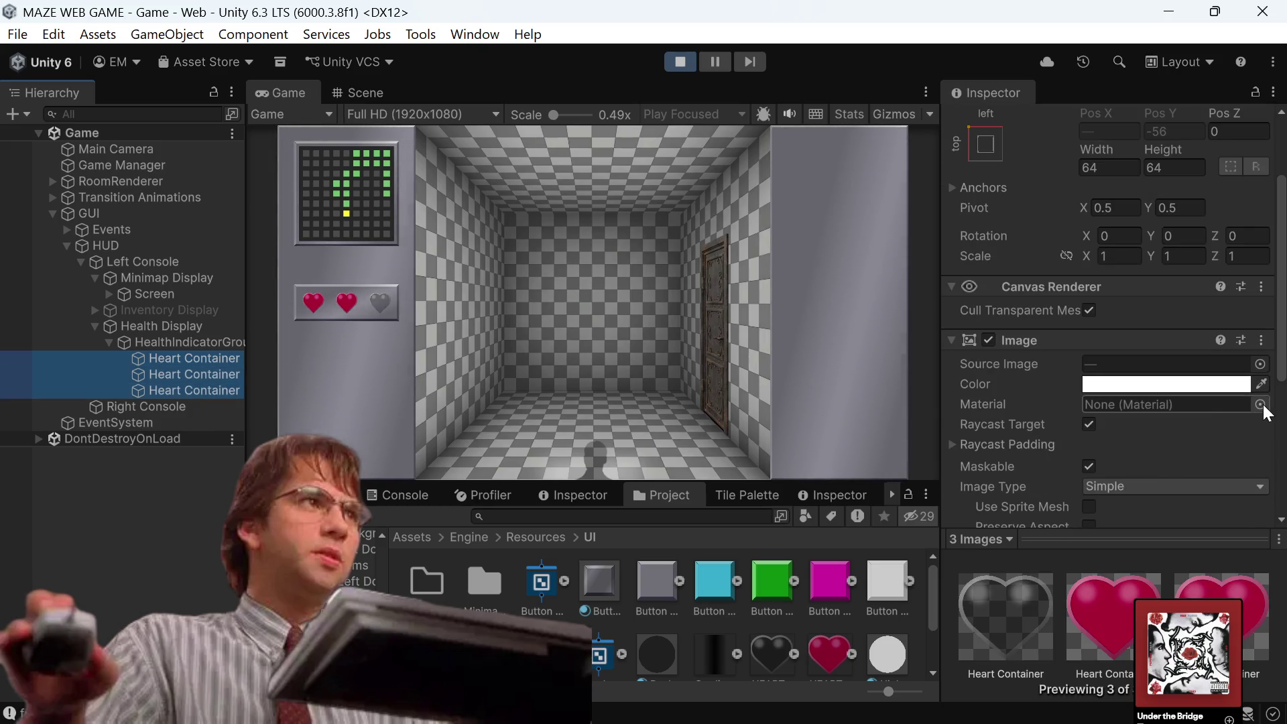
pyautogui.click(781, 662)
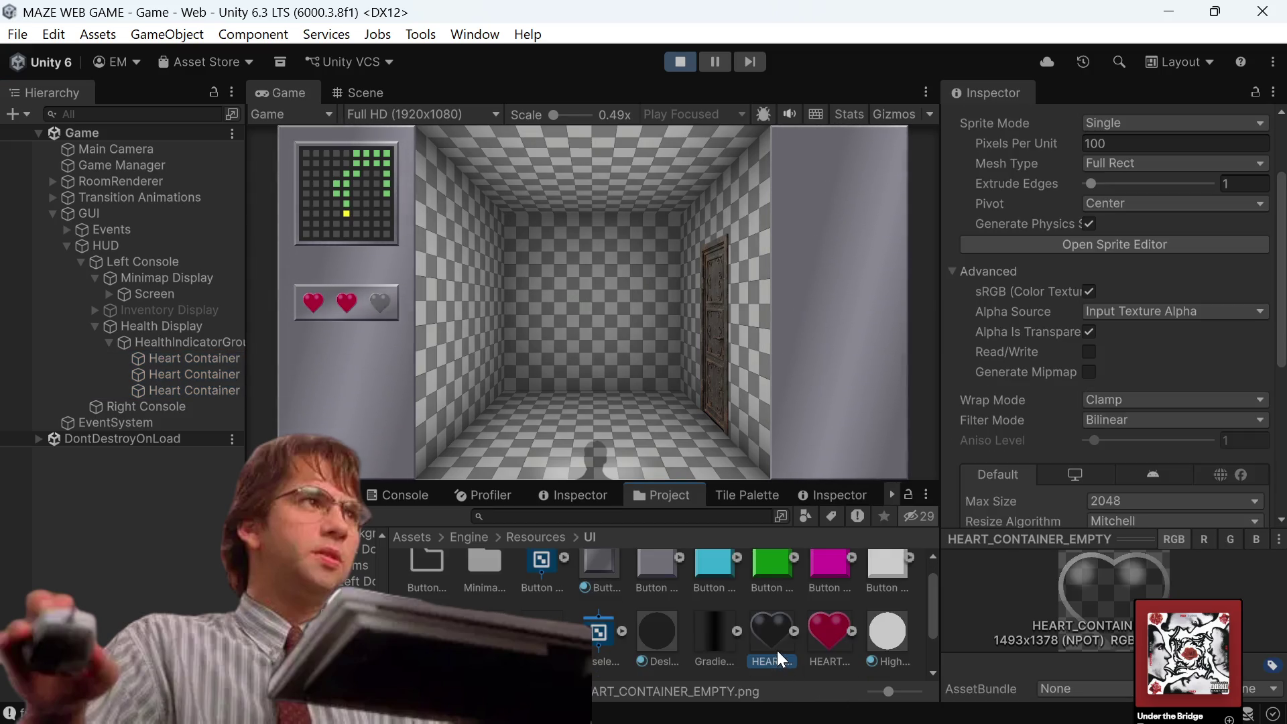
pyautogui.scroll(3, 1152, 275)
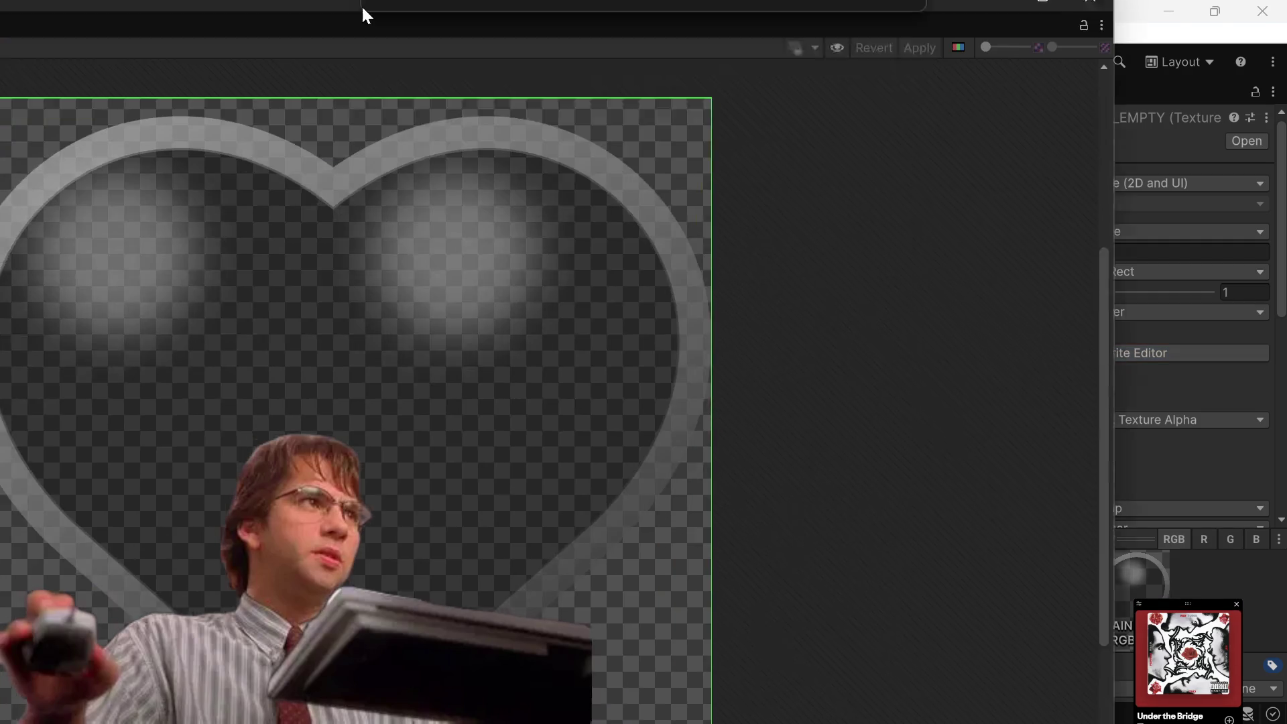
# Exit Play mode and open HEART_CONTAINER_EMPTY in the Sprite Editor's Custom Outline mode.
pyautogui.moveTo(362, 14)
pyautogui.mouseDown()
pyautogui.moveTo(460, 23)
pyautogui.moveTo(520, 9)
pyautogui.moveTo(472, 35)
pyautogui.mouseUp()
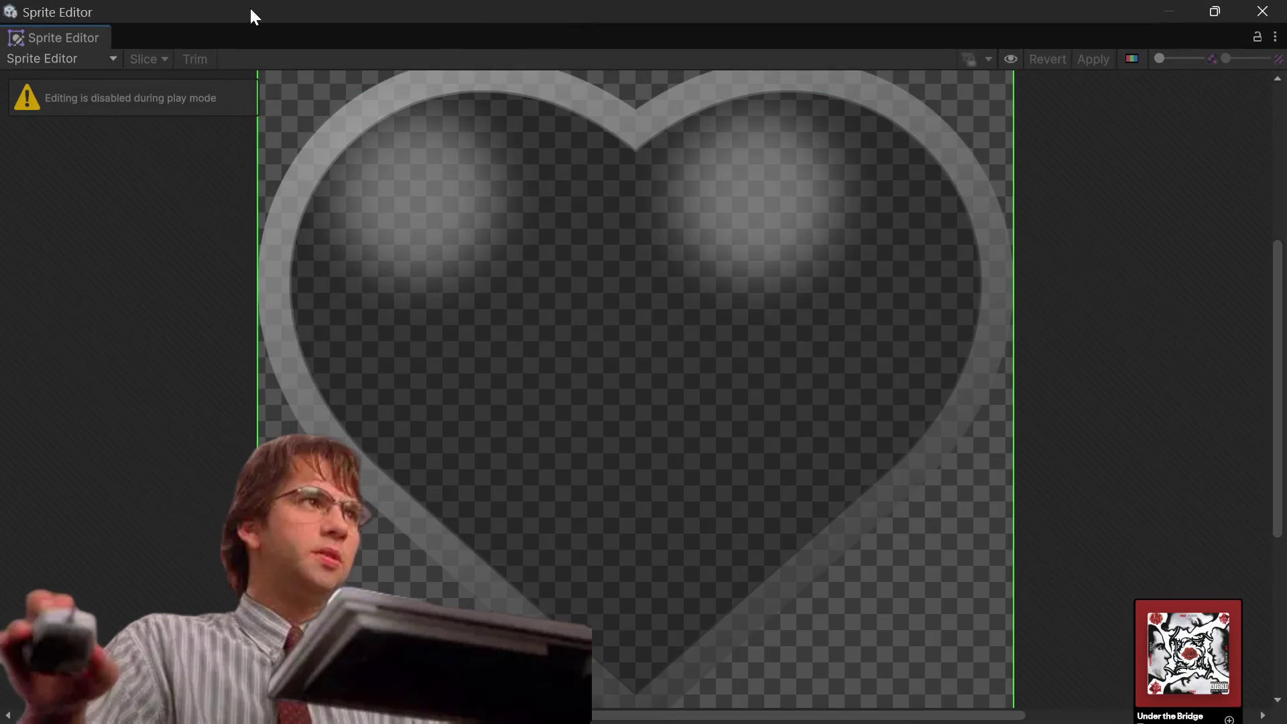
pyautogui.click(1244, 13)
pyautogui.click(677, 59)
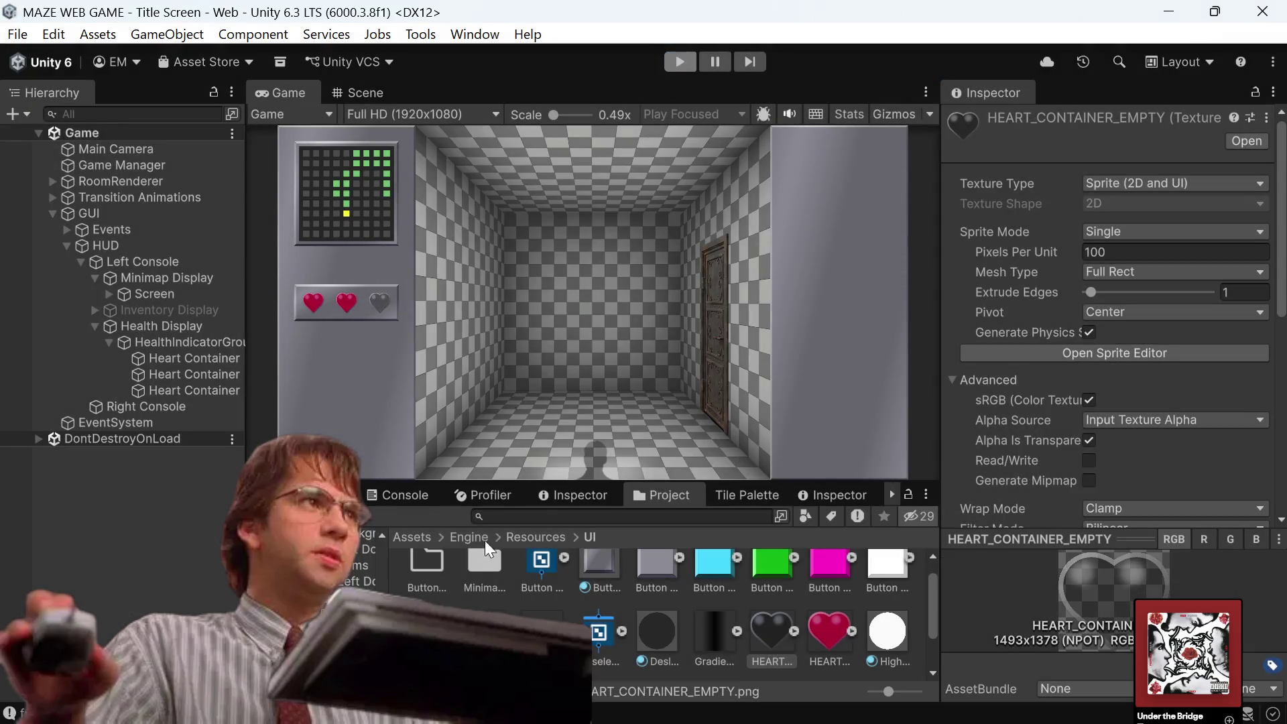
pyautogui.click(774, 633)
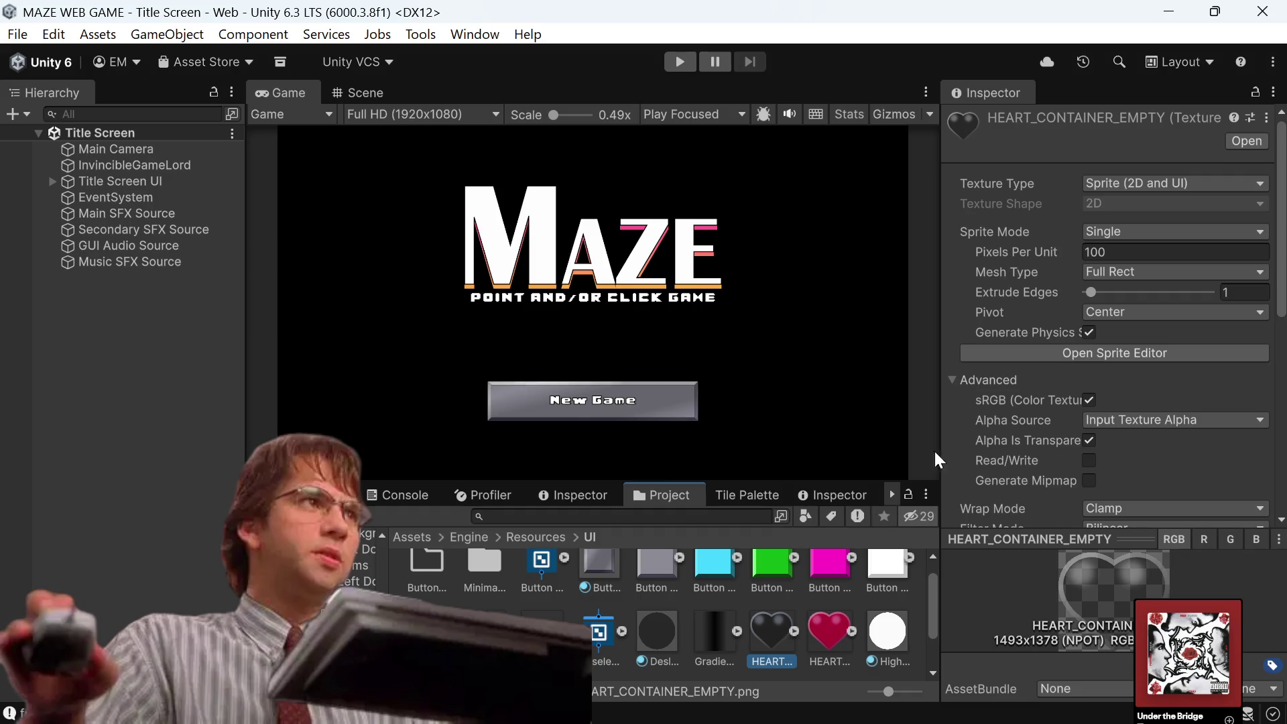
pyautogui.click(1055, 354)
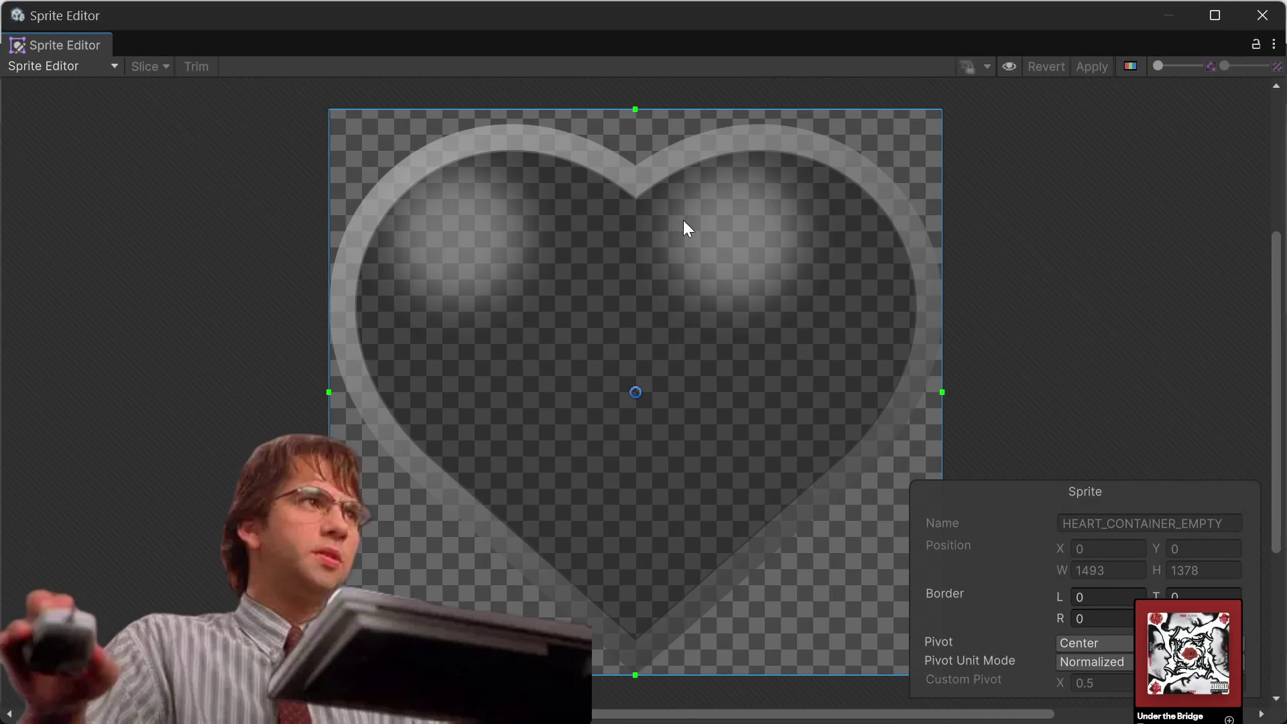
pyautogui.click(43, 67)
pyautogui.click(79, 114)
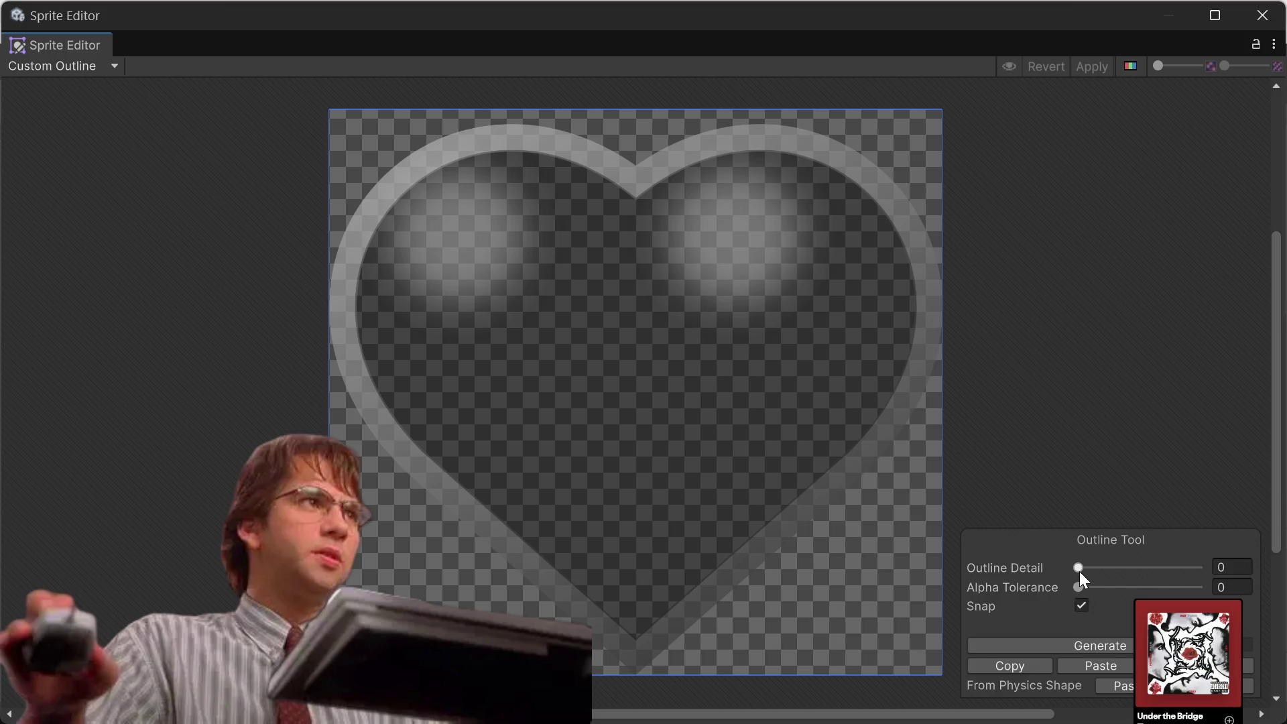
# Generate the heart outline at several detail values, settling on Outline Detail 1.
pyautogui.moveTo(1079, 571); pyautogui.dragTo(1198, 568)
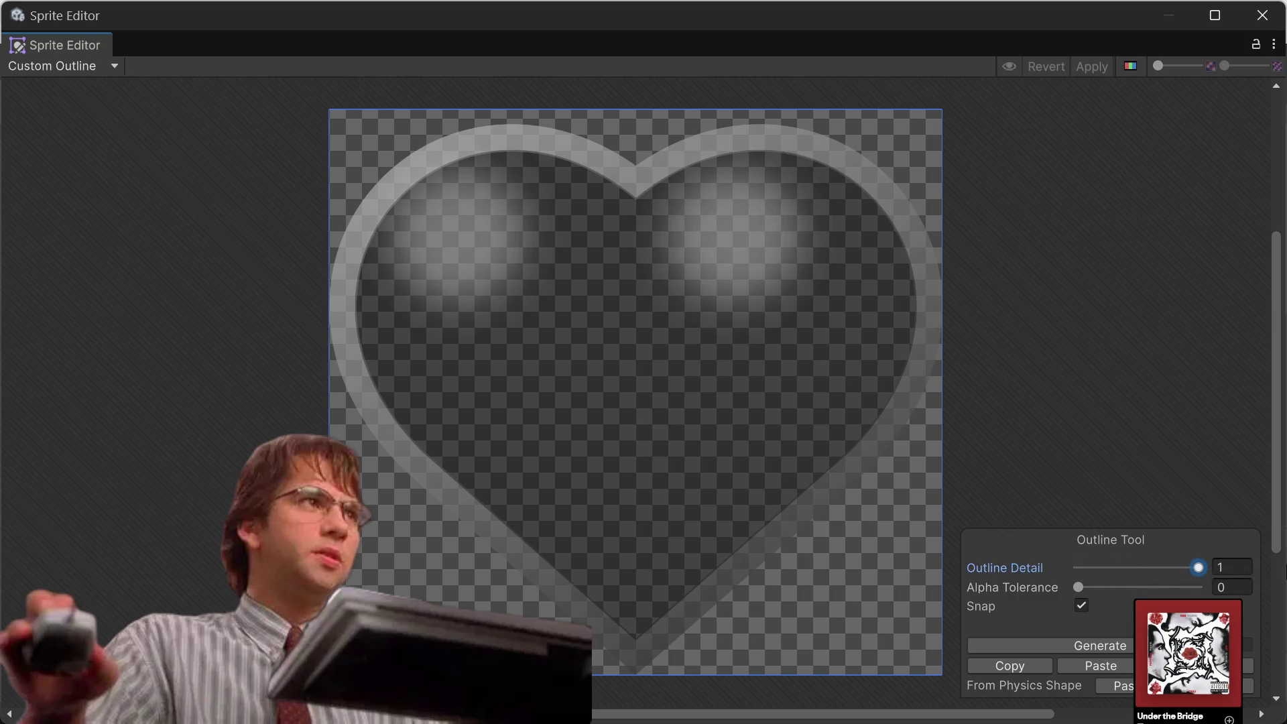
pyautogui.click(1107, 644)
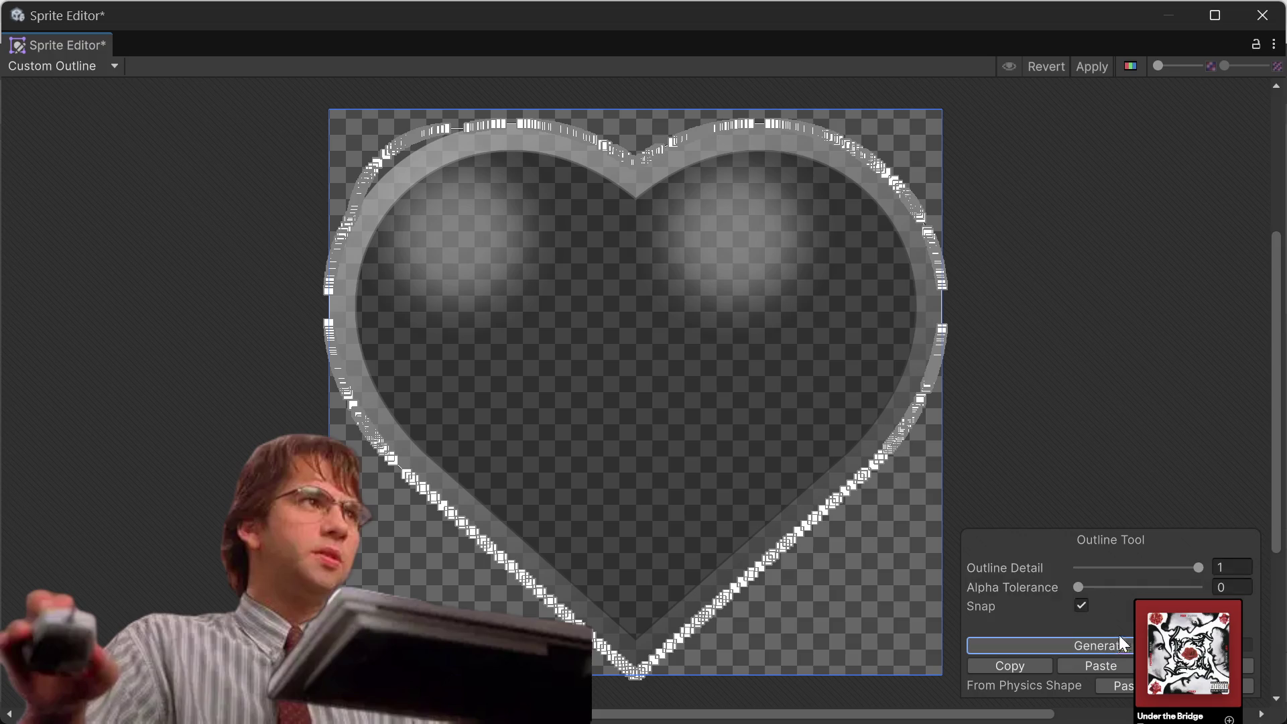
pyautogui.moveTo(1150, 569); pyautogui.dragTo(1145, 569)
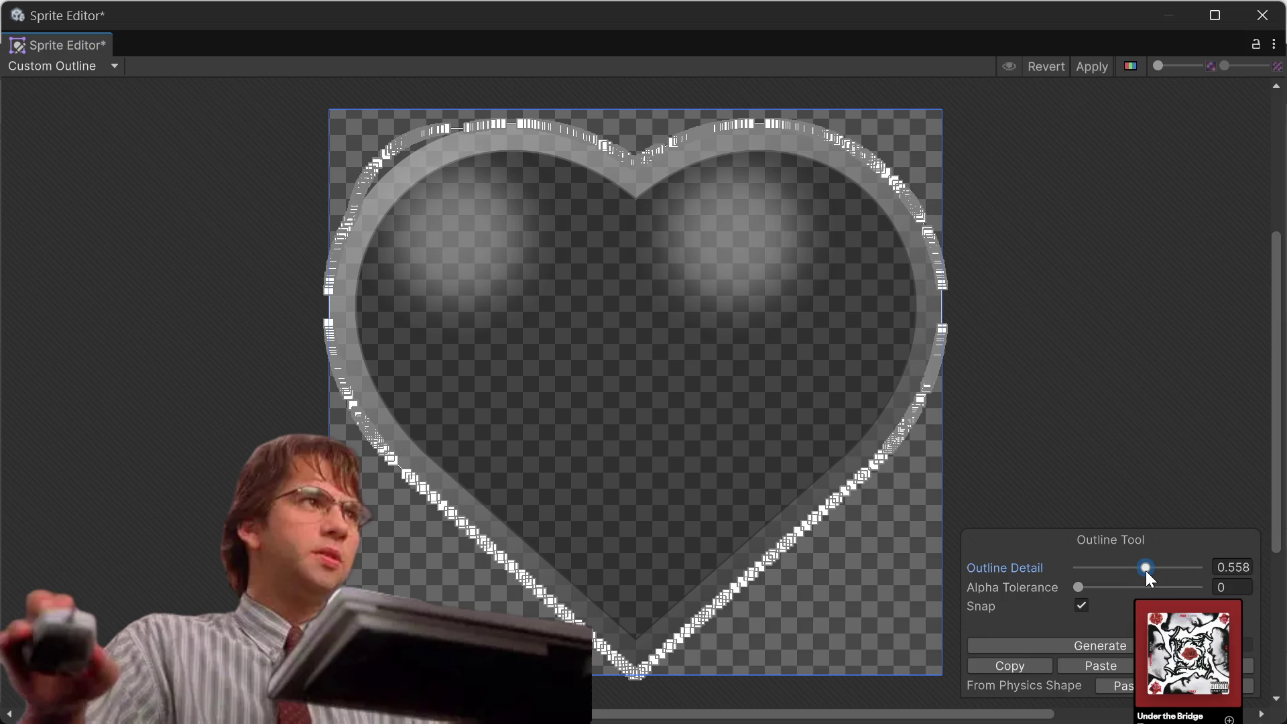
pyautogui.click(1081, 645)
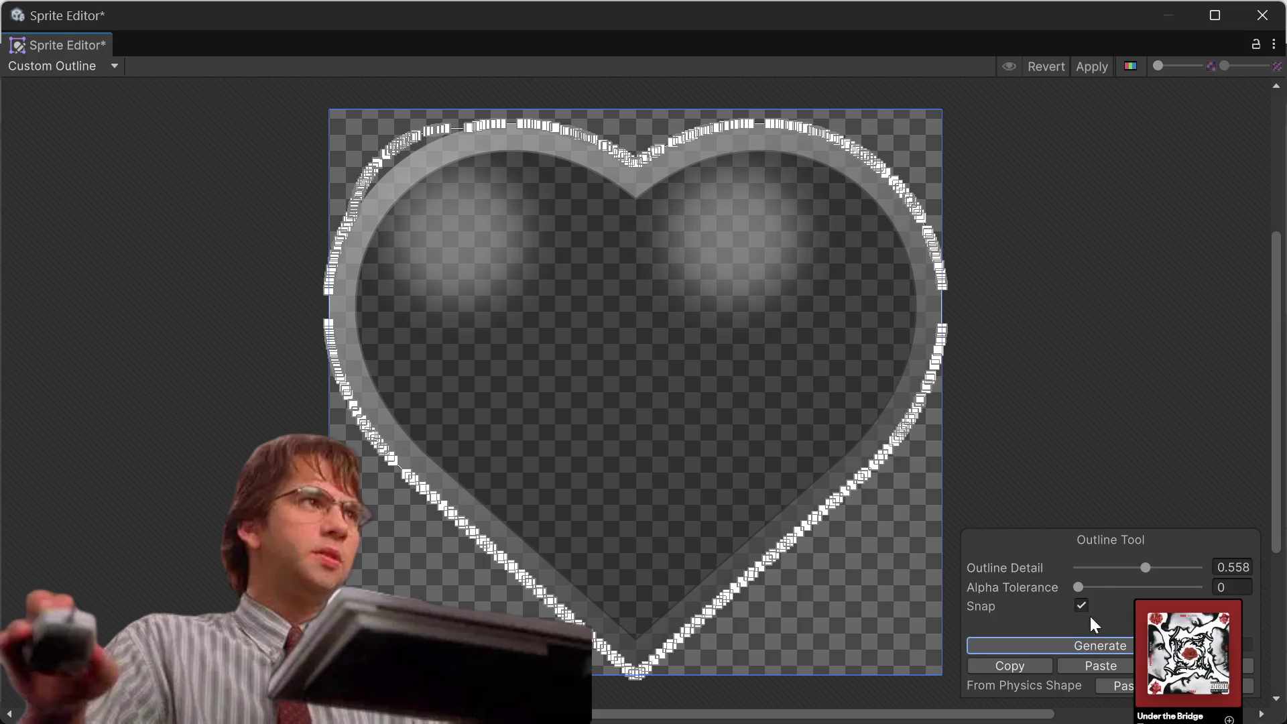
pyautogui.click(1096, 568)
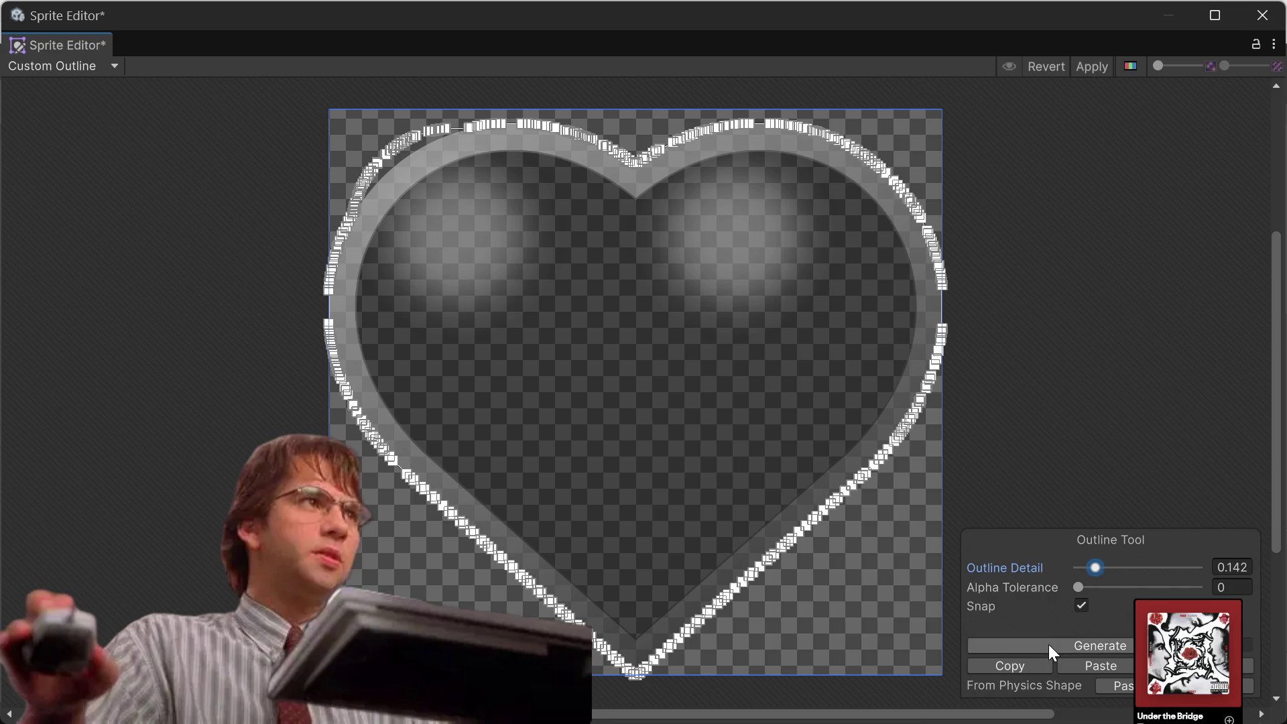
pyautogui.click(1049, 645)
pyautogui.click(1085, 568)
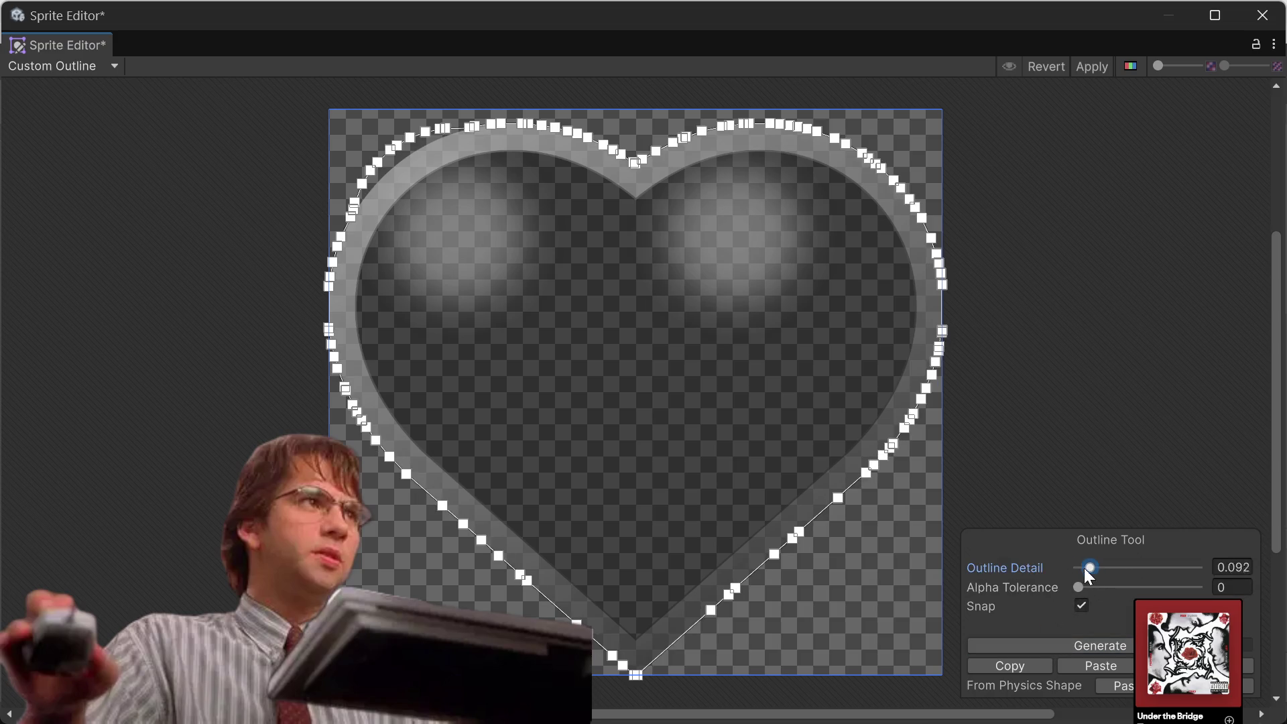
pyautogui.click(1012, 643)
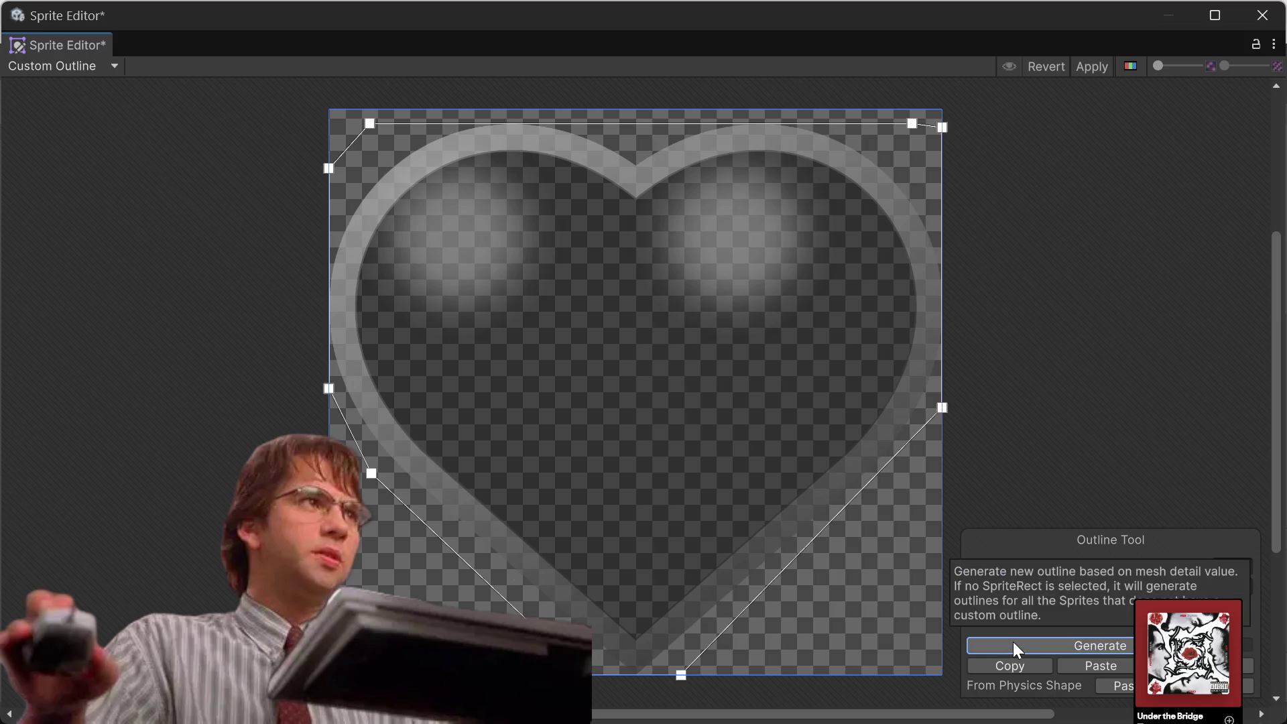
pyautogui.moveTo(1099, 569); pyautogui.dragTo(1244, 557)
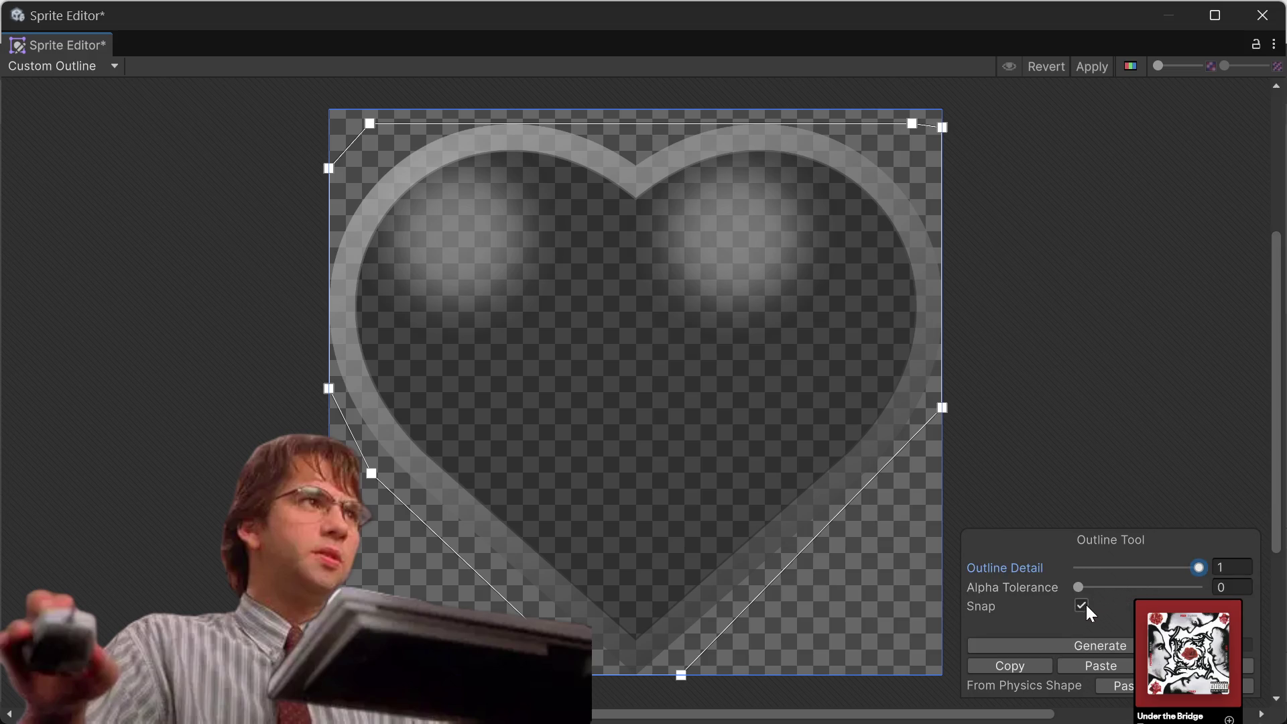
pyautogui.click(1059, 645)
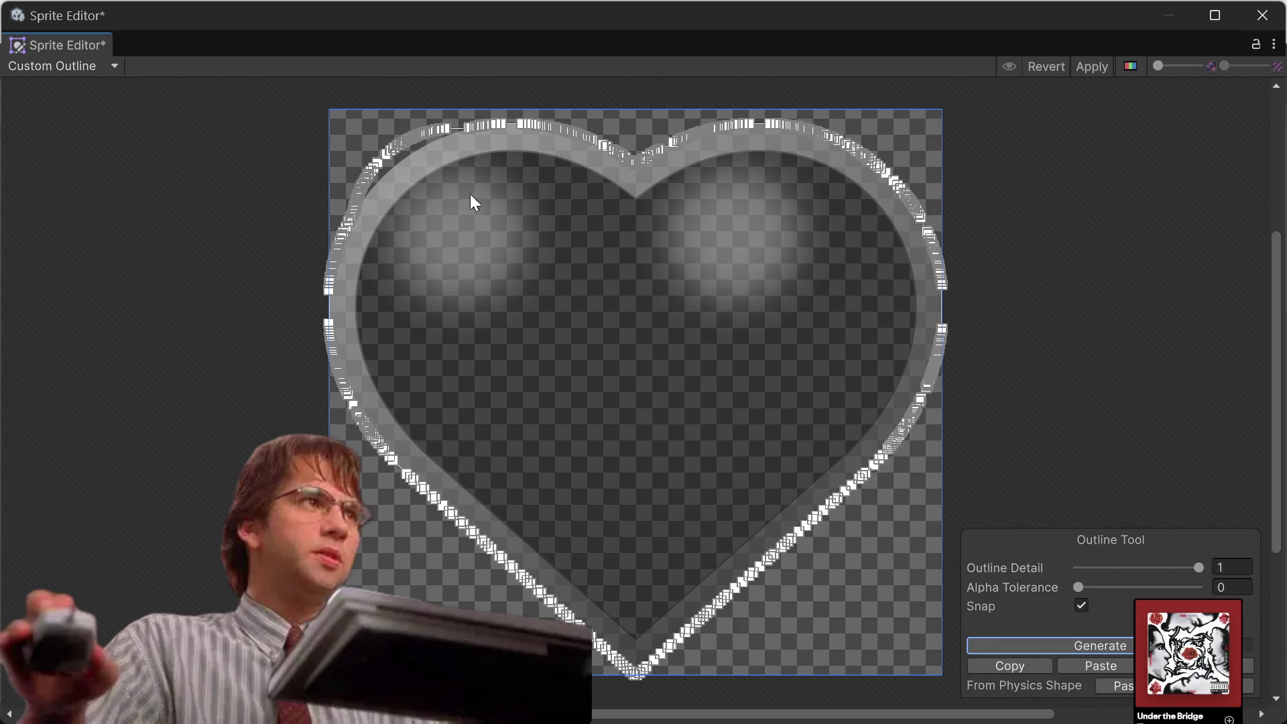
# Move an outline vertex inward onto the heart's rim and reselect the sprite to show its outline.
pyautogui.scroll(5, 370, 121)
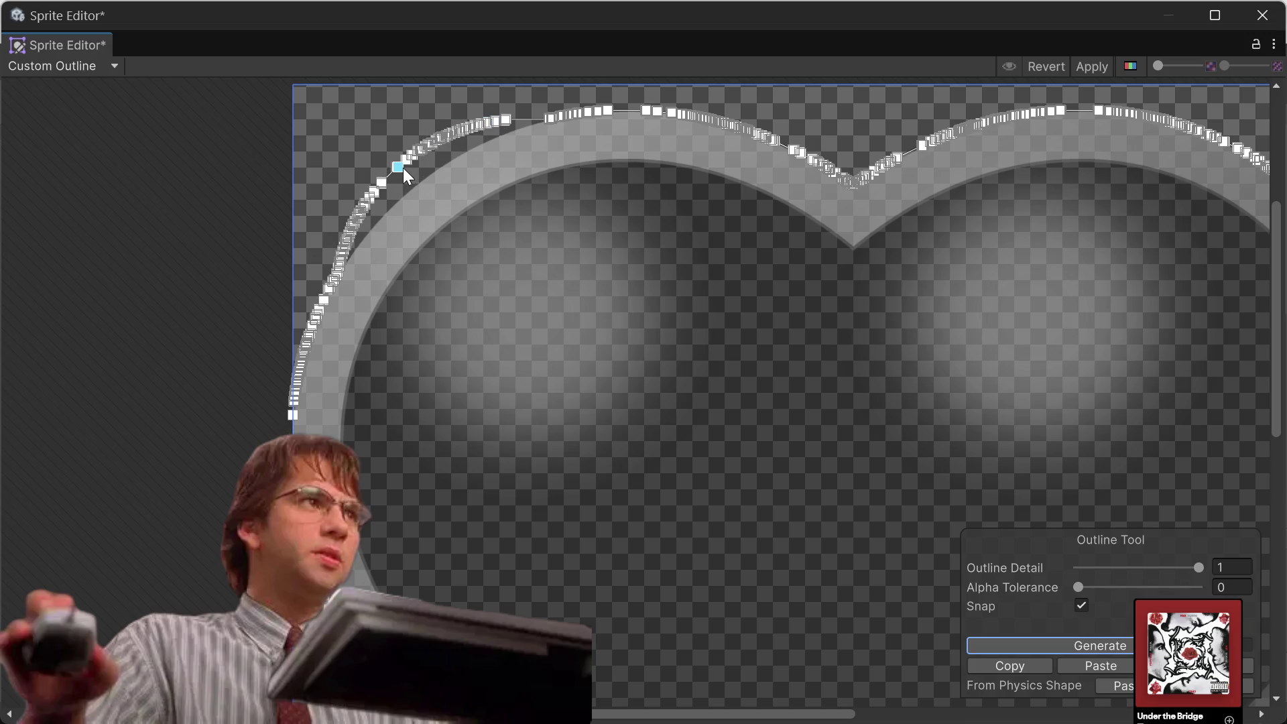
pyautogui.moveTo(404, 168); pyautogui.dragTo(404, 178)
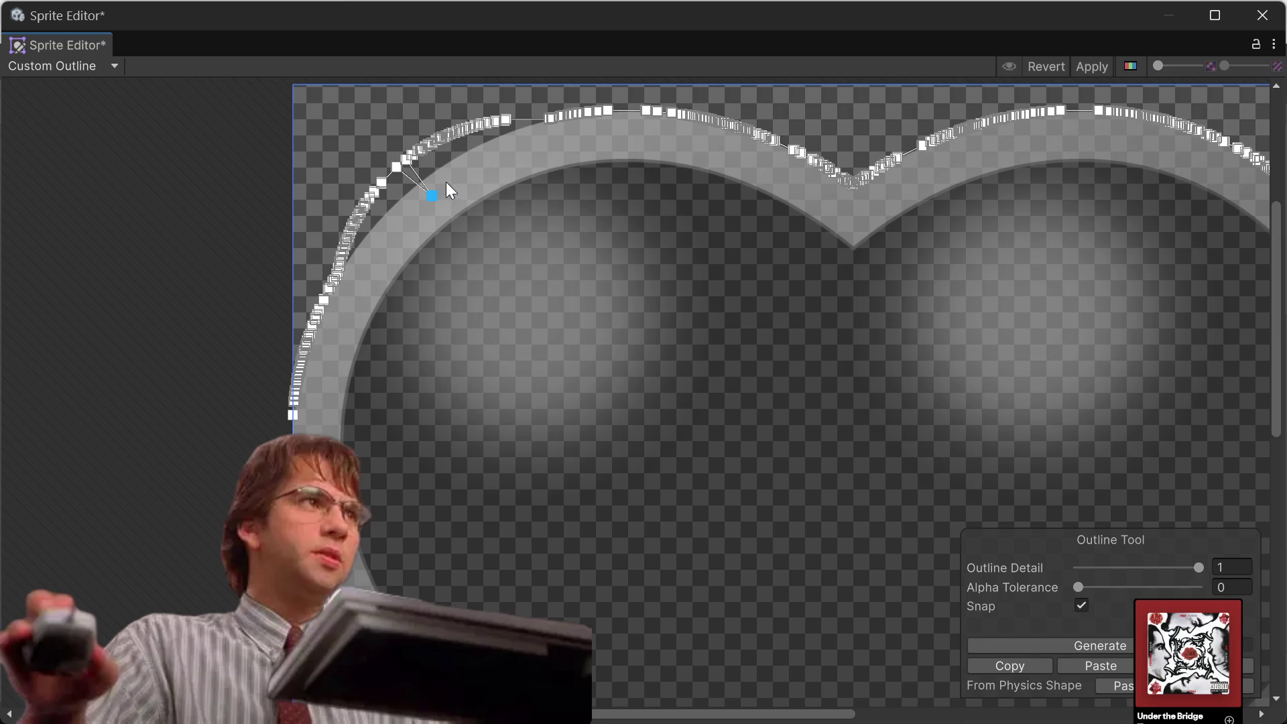
pyautogui.moveTo(189, 83)
pyautogui.mouseDown()
pyautogui.moveTo(324, 247)
pyautogui.moveTo(557, 329)
pyautogui.mouseUp()
pyautogui.click(477, 172)
pyautogui.moveTo(193, 83)
pyautogui.mouseDown()
pyautogui.moveTo(414, 265)
pyautogui.moveTo(512, 314)
pyautogui.mouseUp()
pyautogui.click(538, 136)
# Drag several stray outline vertices inward onto the grey heart's rim.
pyautogui.scroll(2, 574, 171)
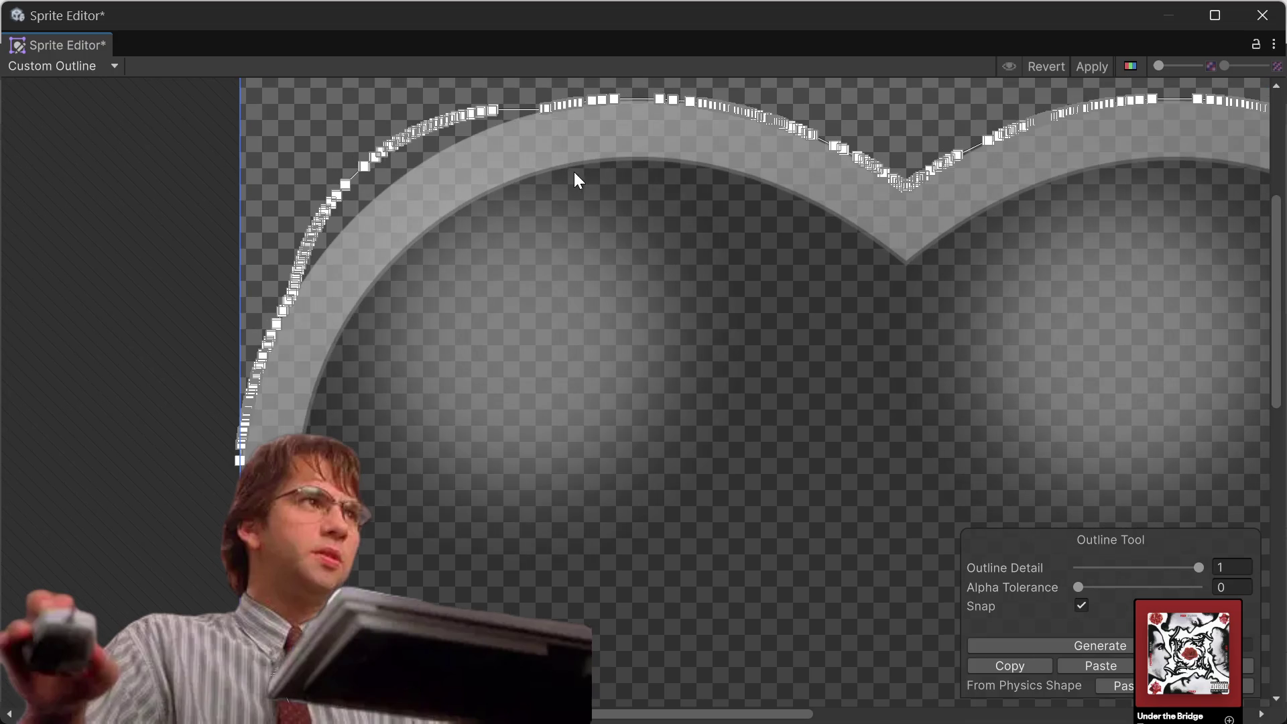
pyautogui.scroll(2, 500, 171)
pyautogui.scroll(1, 529, 183)
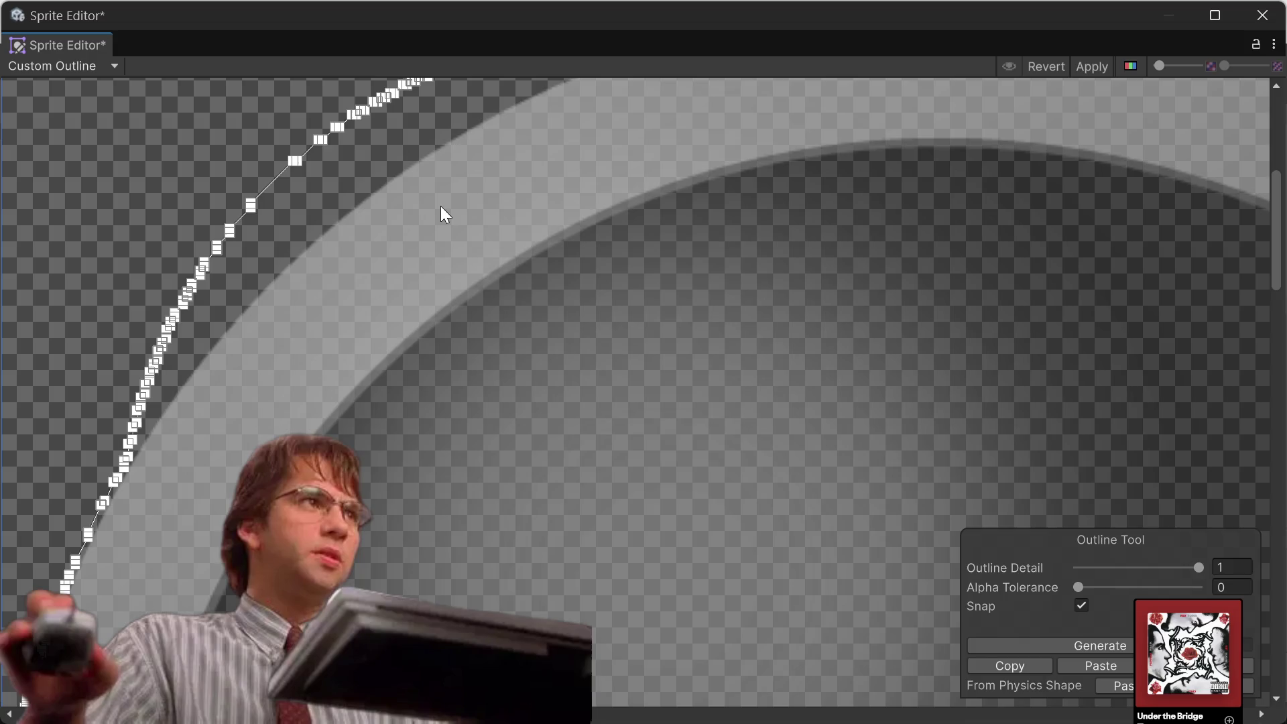
pyautogui.scroll(-4, 581, 448)
pyautogui.scroll(1, 643, 389)
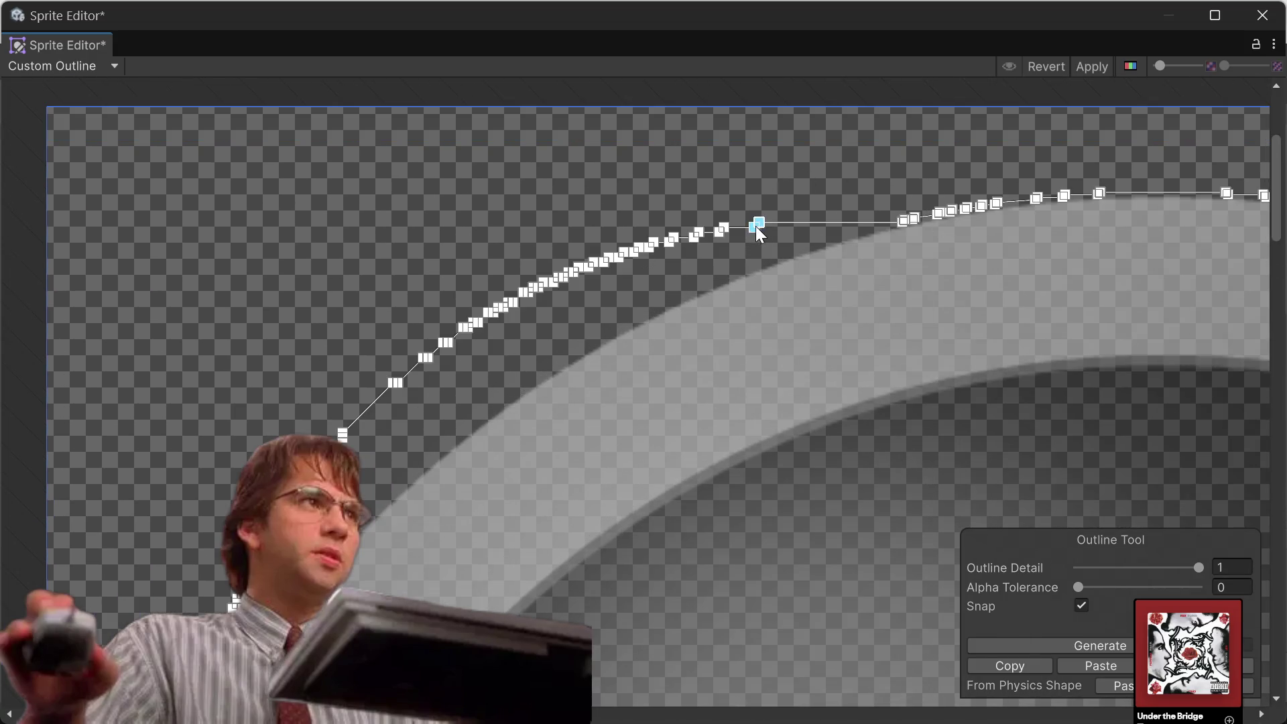
pyautogui.moveTo(761, 224)
pyautogui.mouseDown()
pyautogui.moveTo(797, 259)
pyautogui.moveTo(753, 229)
pyautogui.moveTo(759, 270)
pyautogui.moveTo(732, 252)
pyautogui.moveTo(731, 277)
pyautogui.mouseUp()
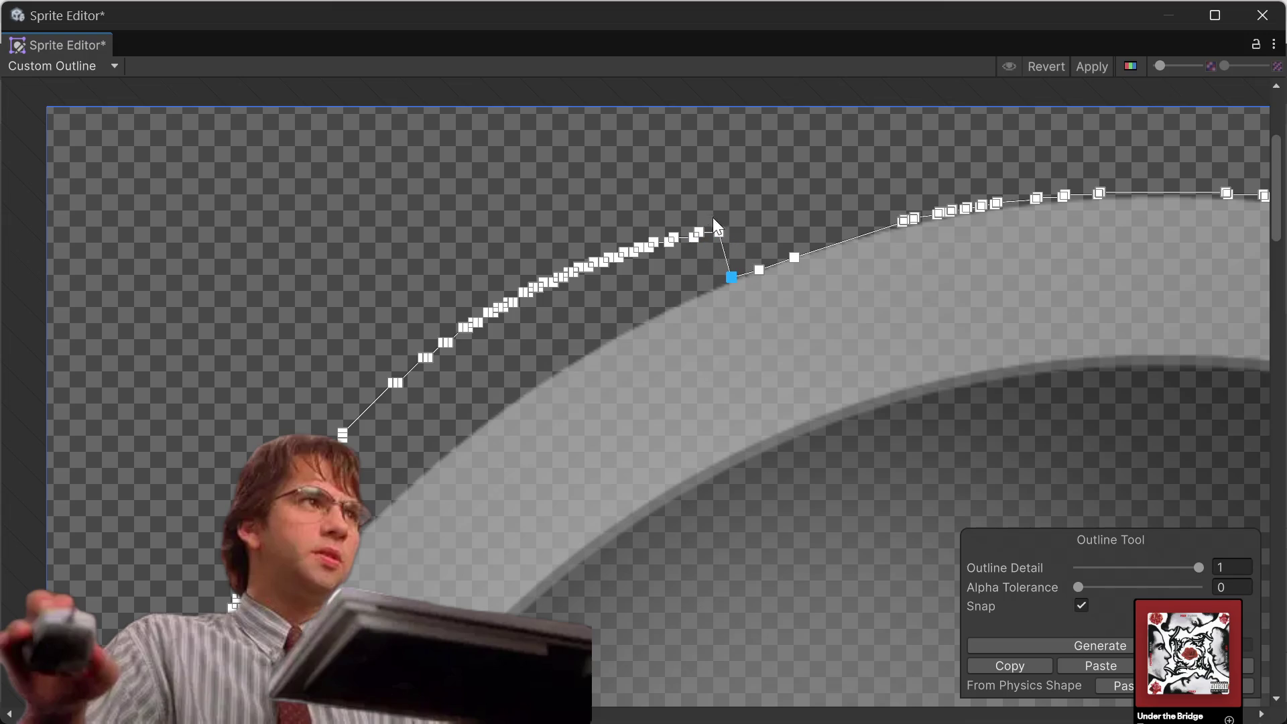
pyautogui.moveTo(716, 229); pyautogui.dragTo(714, 297)
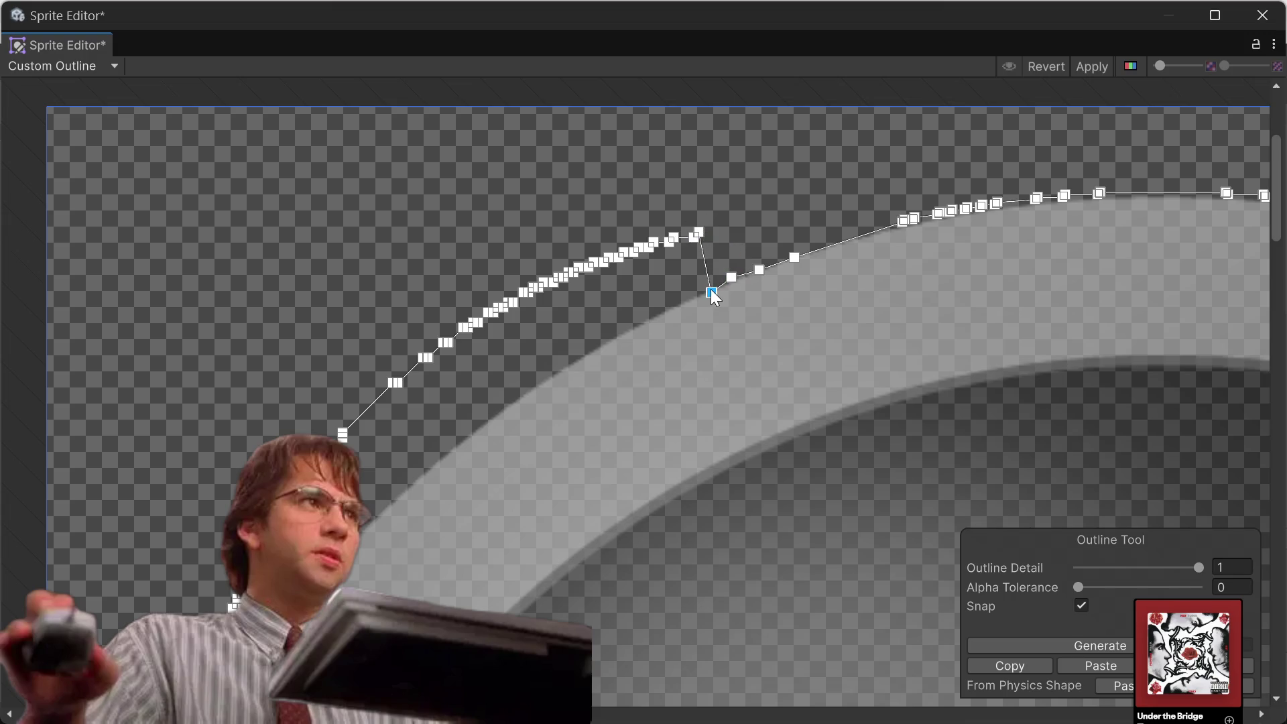
pyautogui.click(701, 232)
pyautogui.moveTo(697, 307); pyautogui.dragTo(689, 302)
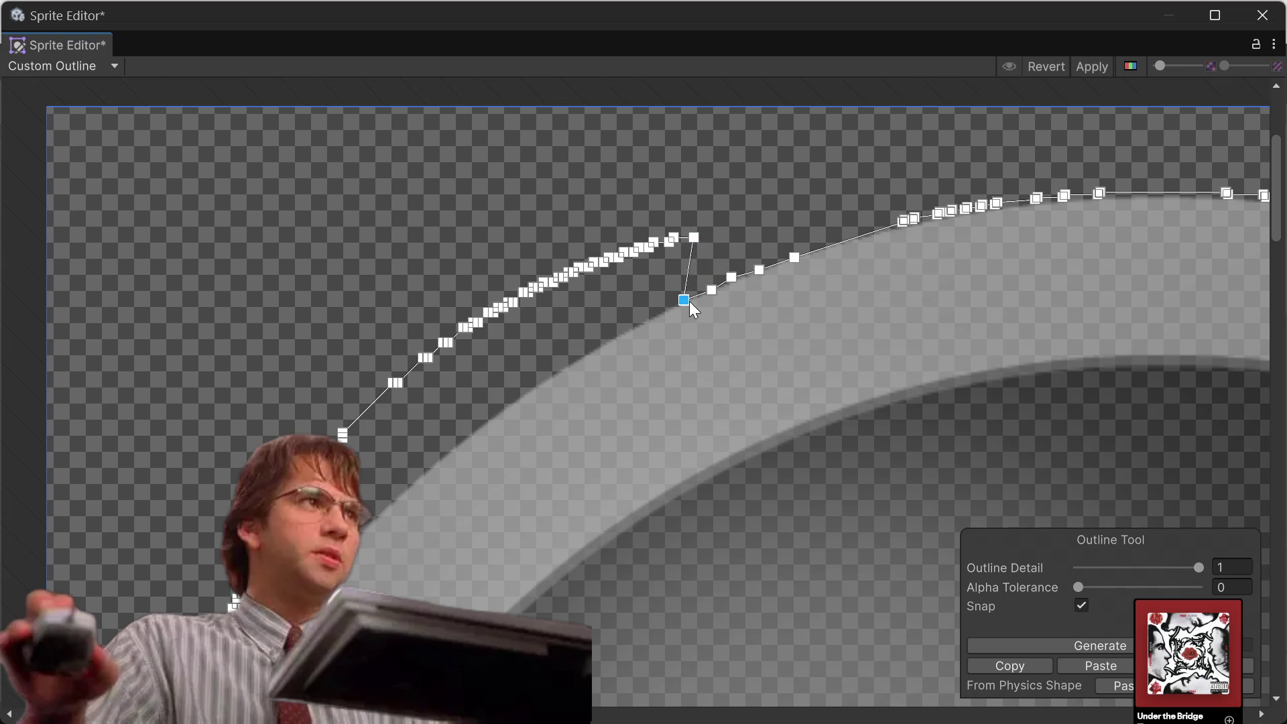
pyautogui.click(693, 236)
# Regenerate at detail 0.564, move more vertices onto the edge, then regenerate at 0.181.
pyautogui.click(1146, 565)
pyautogui.click(1092, 647)
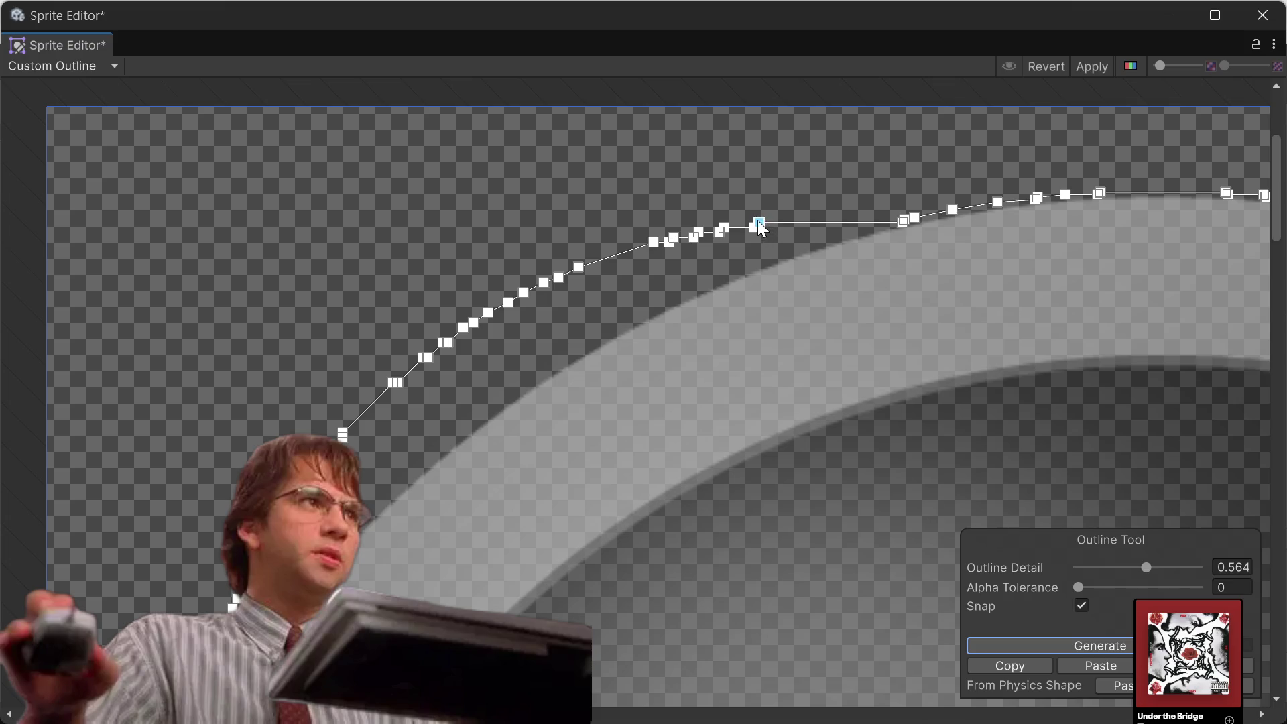
pyautogui.moveTo(757, 220)
pyautogui.mouseDown()
pyautogui.moveTo(802, 290)
pyautogui.moveTo(780, 263)
pyautogui.mouseUp()
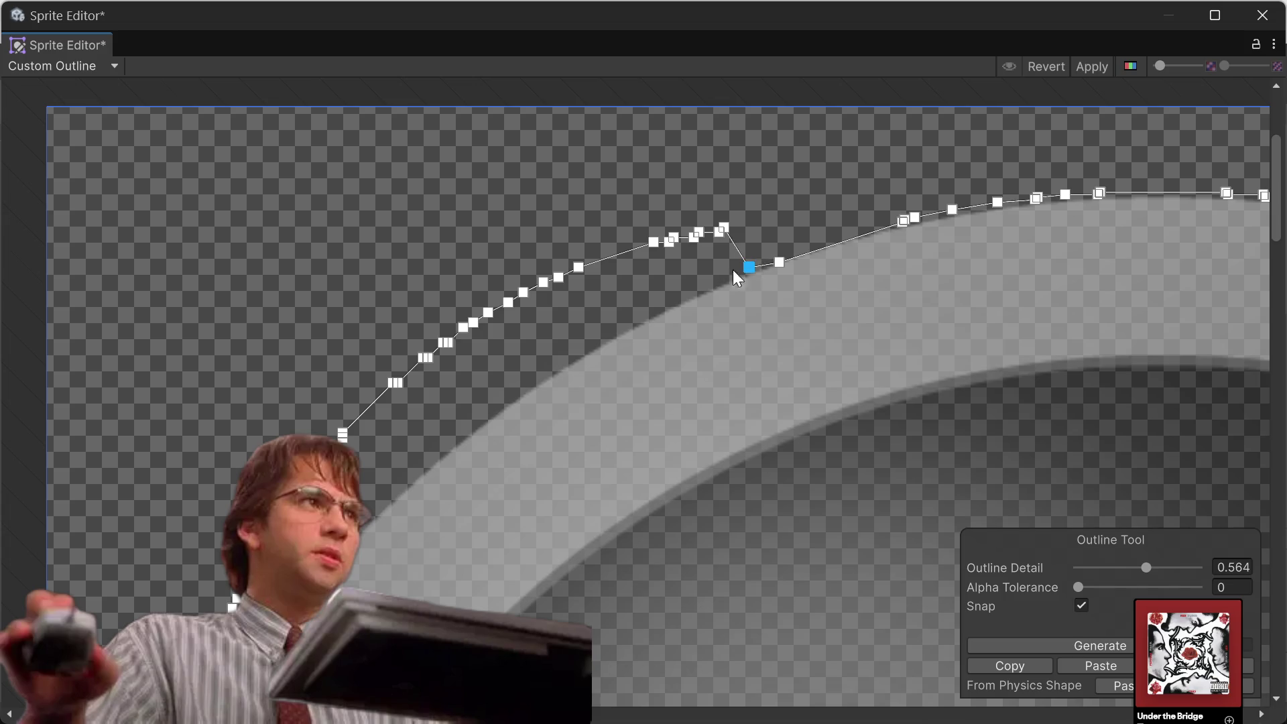
pyautogui.scroll(-2, 244, 427)
pyautogui.moveTo(219, 595); pyautogui.dragTo(462, 410)
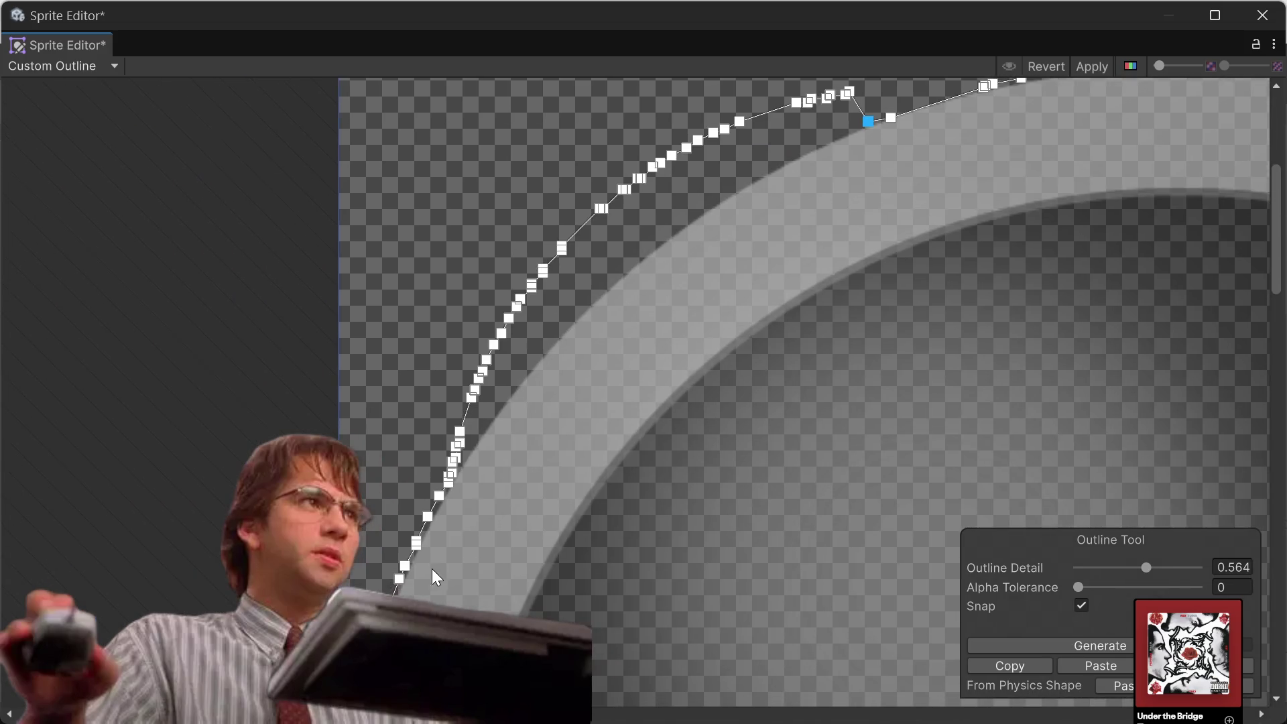
pyautogui.scroll(3, 575, 368)
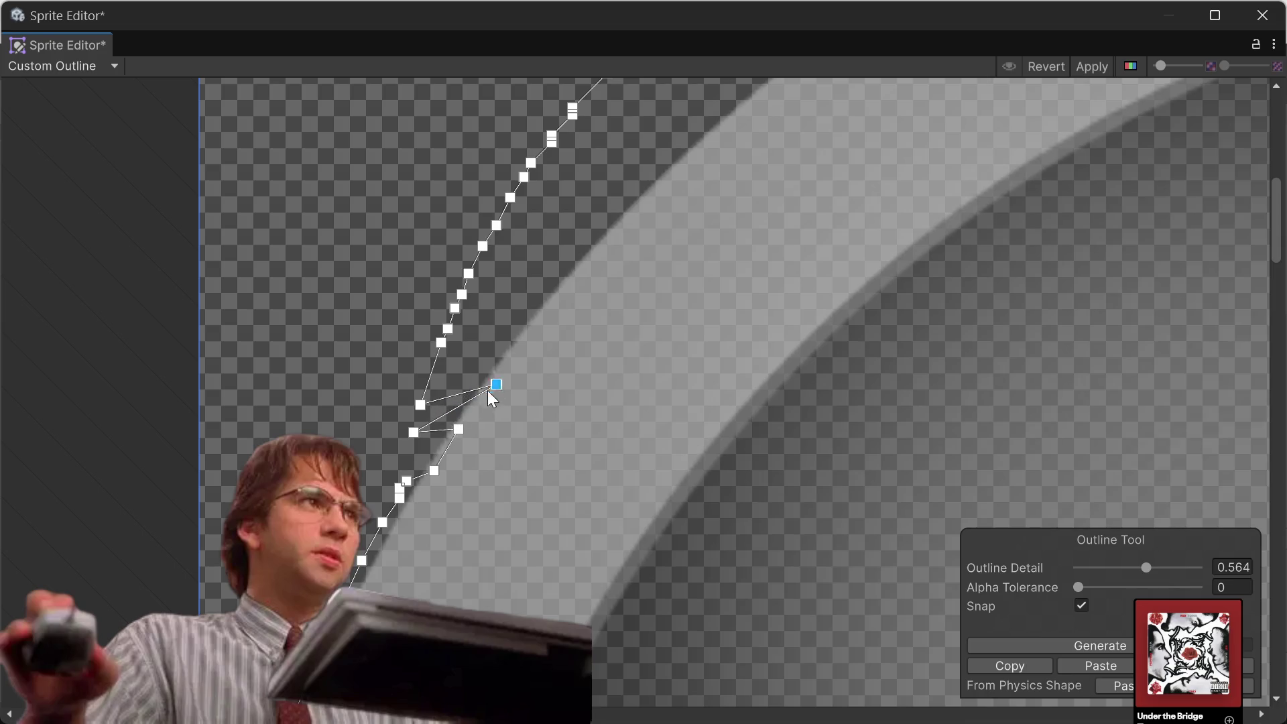
pyautogui.moveTo(426, 426)
pyautogui.mouseDown()
pyautogui.moveTo(468, 407)
pyautogui.moveTo(462, 373)
pyautogui.moveTo(522, 343)
pyautogui.mouseUp()
pyautogui.moveTo(437, 344); pyautogui.dragTo(565, 281)
pyautogui.scroll(-10, 567, 310)
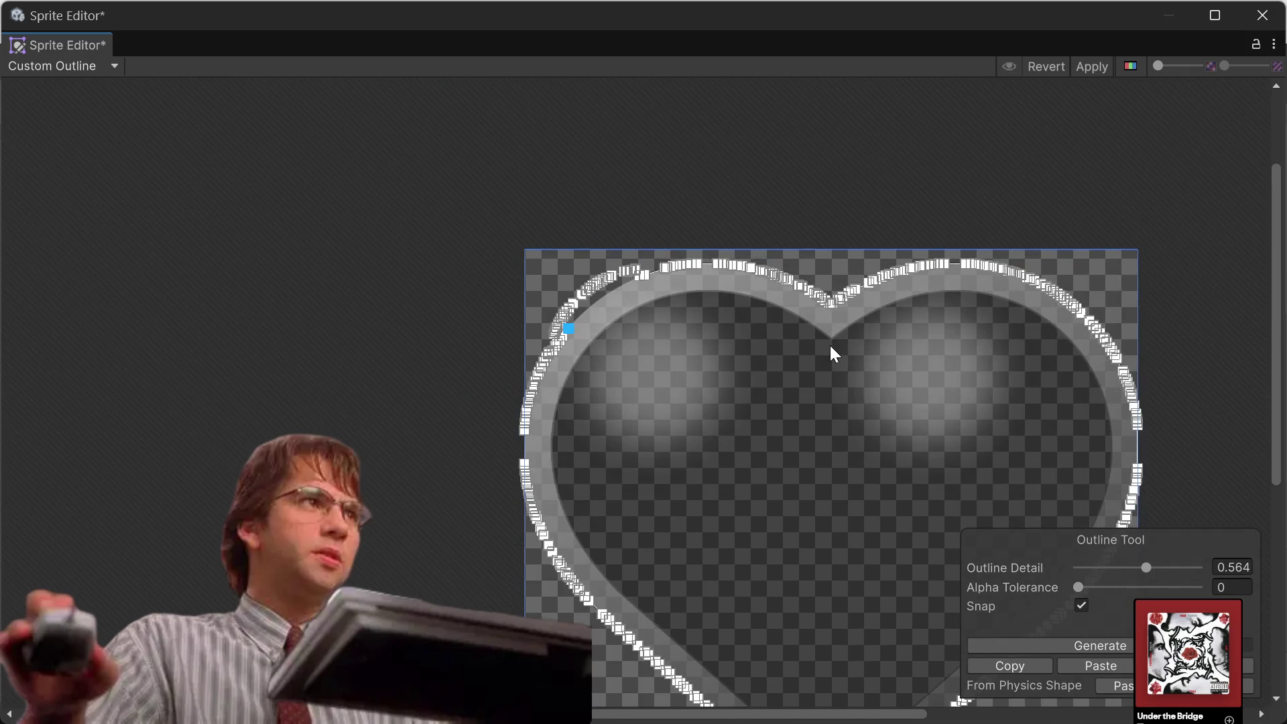
pyautogui.moveTo(1130, 566); pyautogui.dragTo(1100, 568)
pyautogui.click(1073, 642)
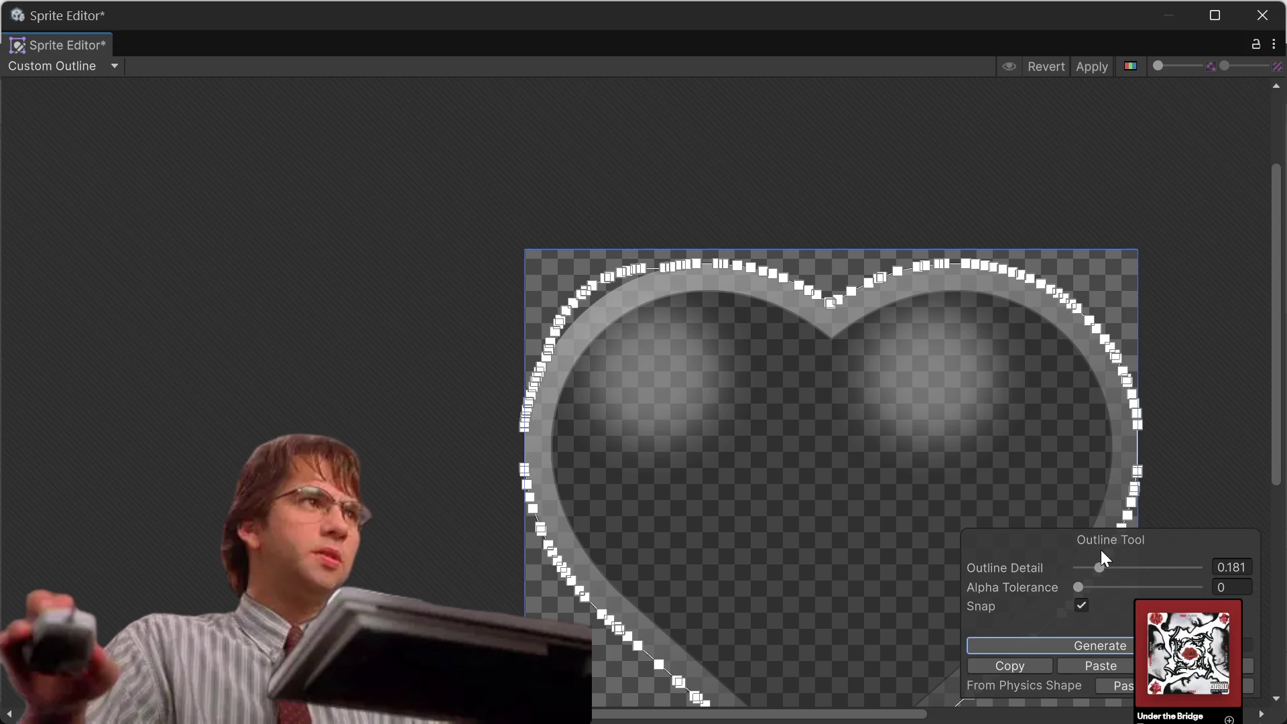
# Regenerate the heart outline at progressively lower detail, ending at Outline Detail 0.081.
pyautogui.click(1094, 570)
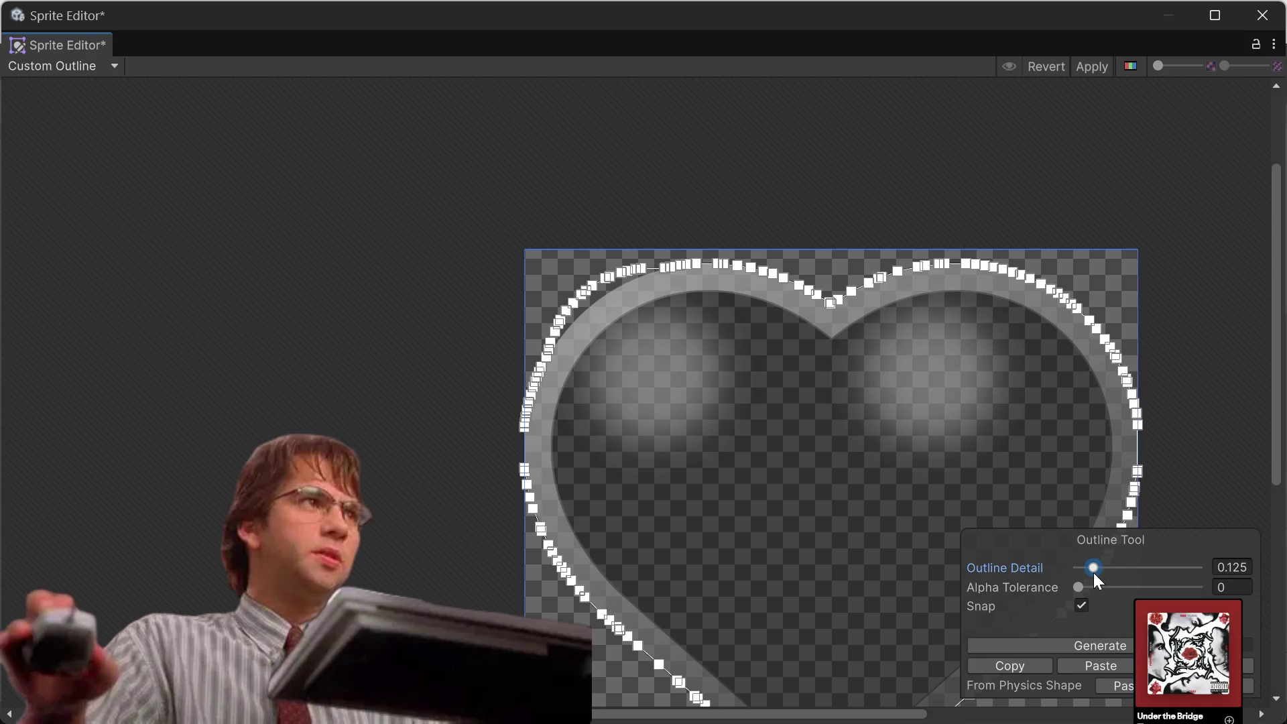
pyautogui.click(1067, 639)
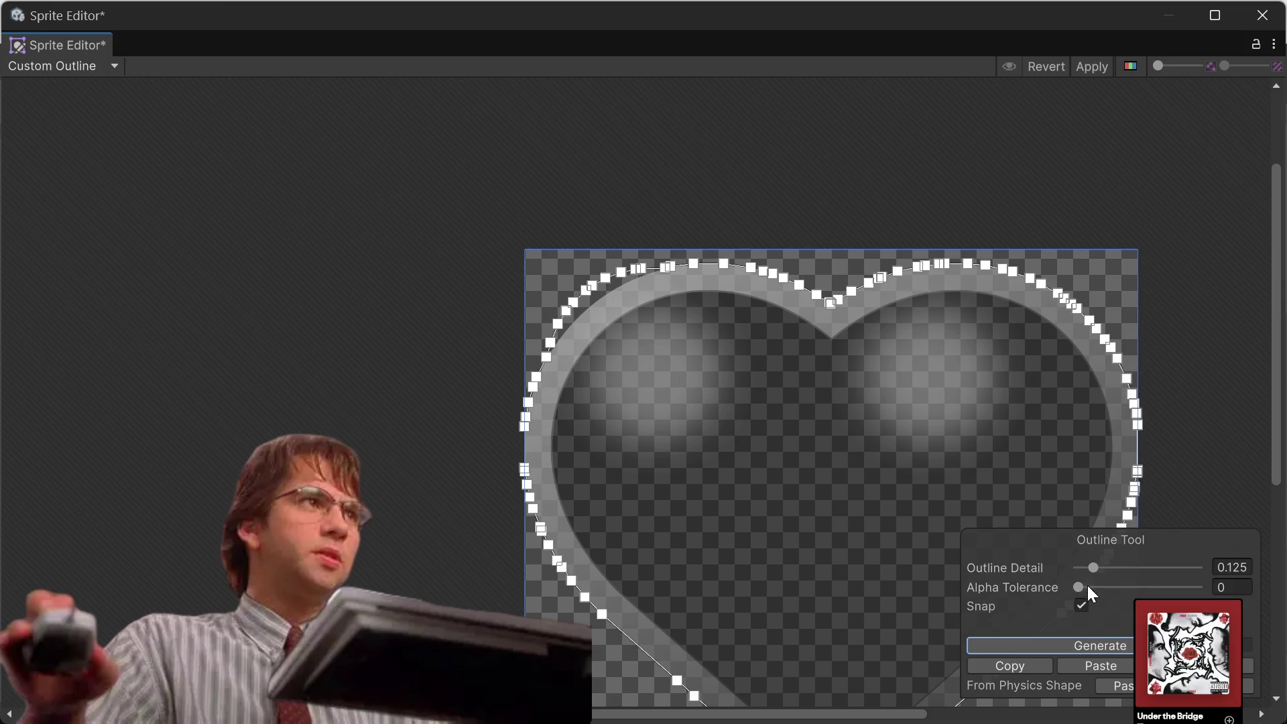
pyautogui.moveTo(1095, 570); pyautogui.dragTo(1087, 569)
pyautogui.click(1056, 642)
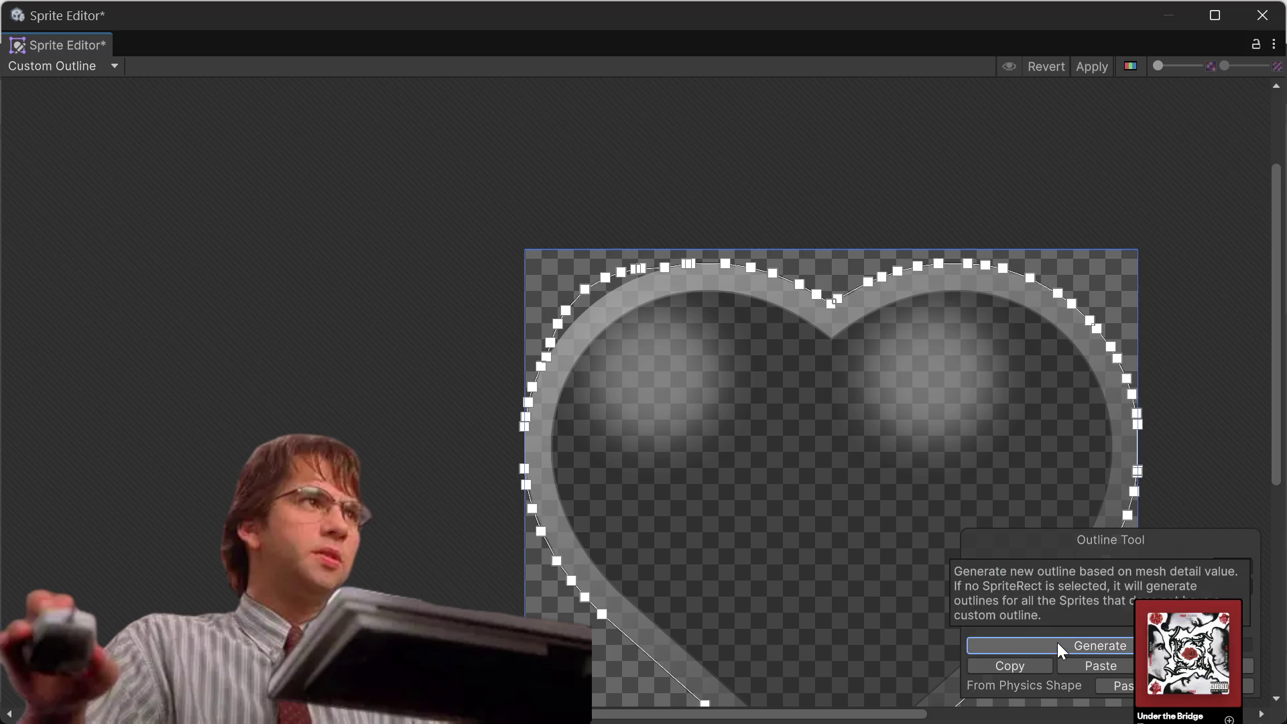
pyautogui.scroll(3, 554, 364)
pyautogui.scroll(5, 643, 315)
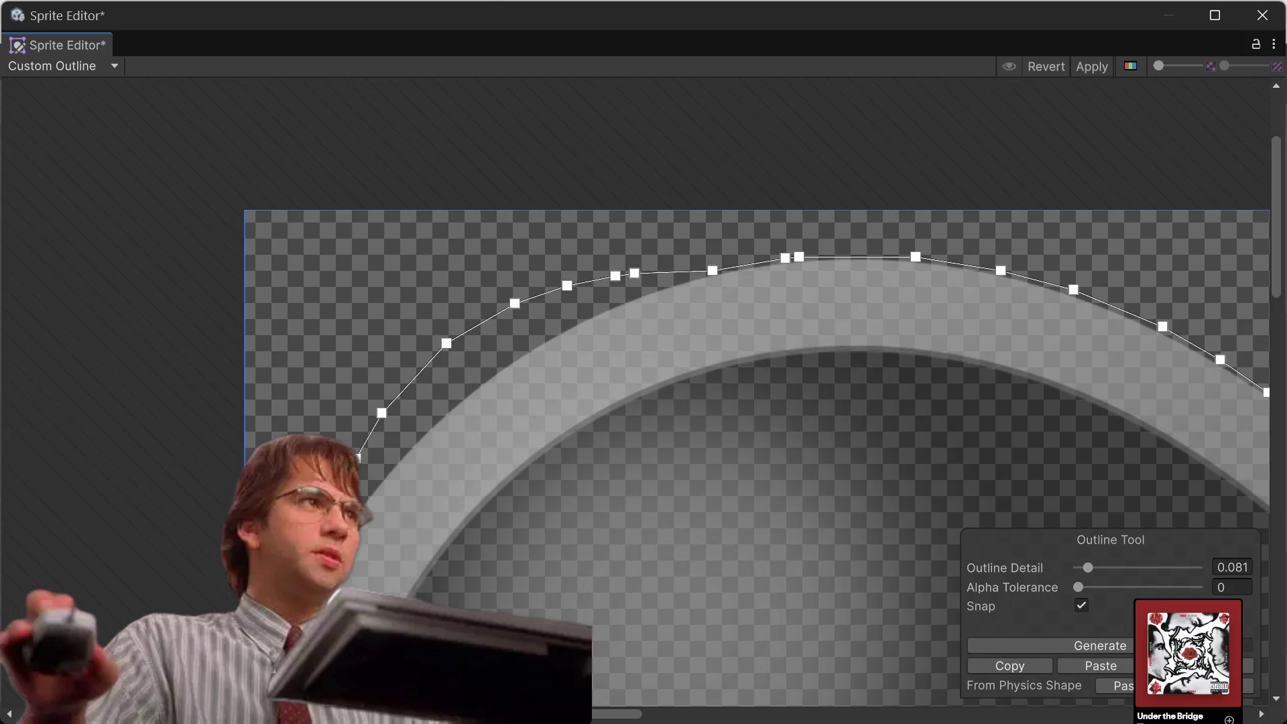
# Pull the upper arc's outline vertices tight against the heart's outer edge.
pyautogui.moveTo(359, 464)
pyautogui.mouseDown()
pyautogui.moveTo(387, 487)
pyautogui.moveTo(375, 480)
pyautogui.mouseUp()
pyautogui.moveTo(387, 412); pyautogui.dragTo(416, 445)
pyautogui.moveTo(448, 342); pyautogui.dragTo(469, 398)
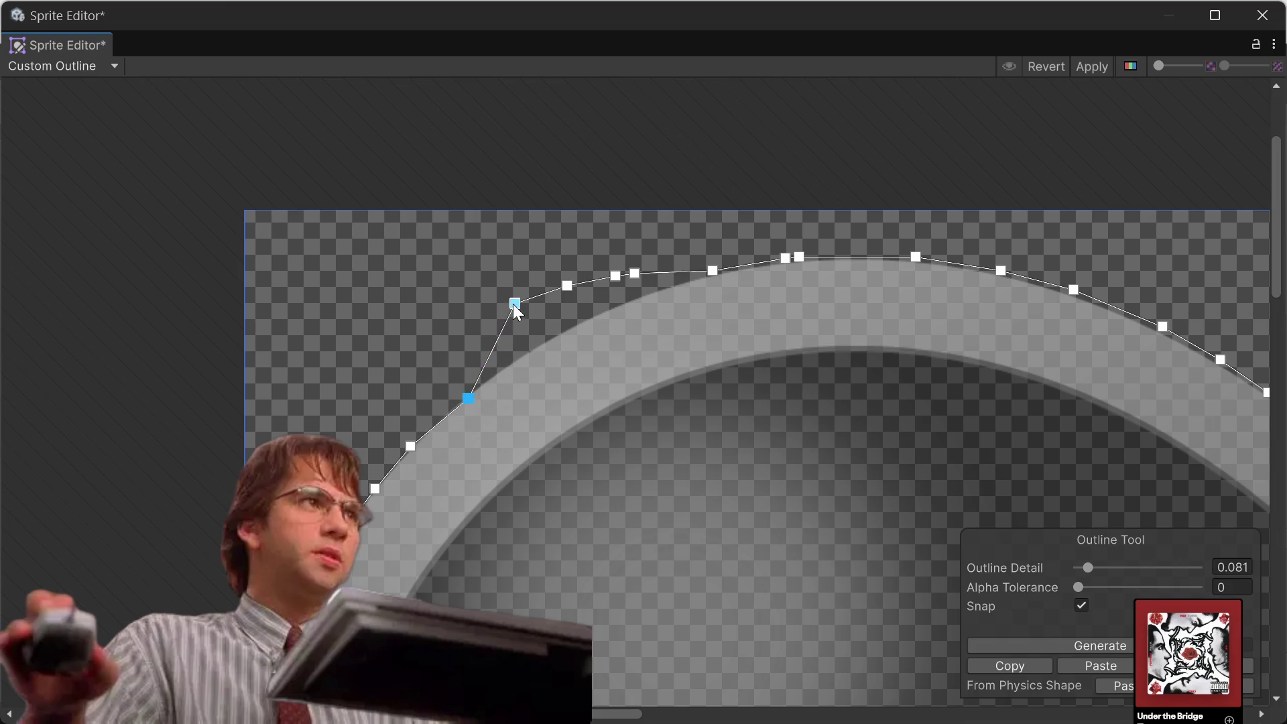
pyautogui.moveTo(516, 305); pyautogui.dragTo(530, 351)
pyautogui.moveTo(566, 286); pyautogui.dragTo(578, 324)
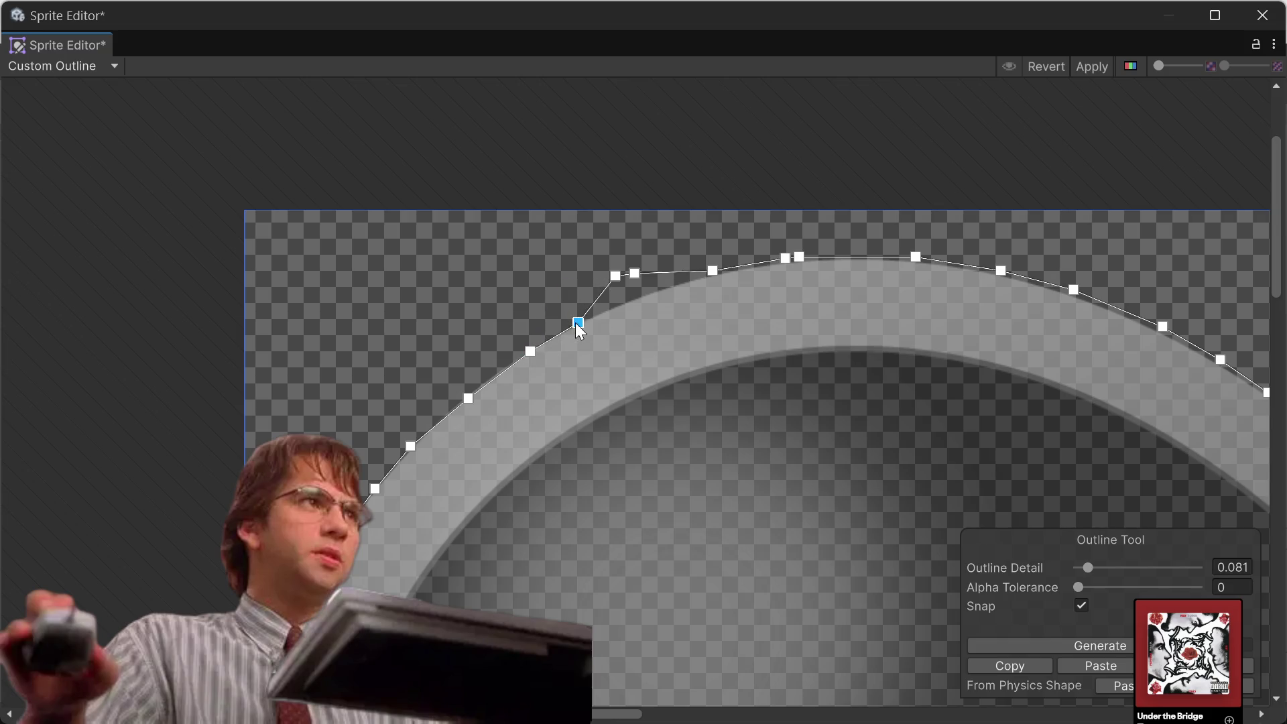
pyautogui.click(614, 276)
pyautogui.moveTo(635, 281); pyautogui.dragTo(650, 284)
pyautogui.click(713, 270)
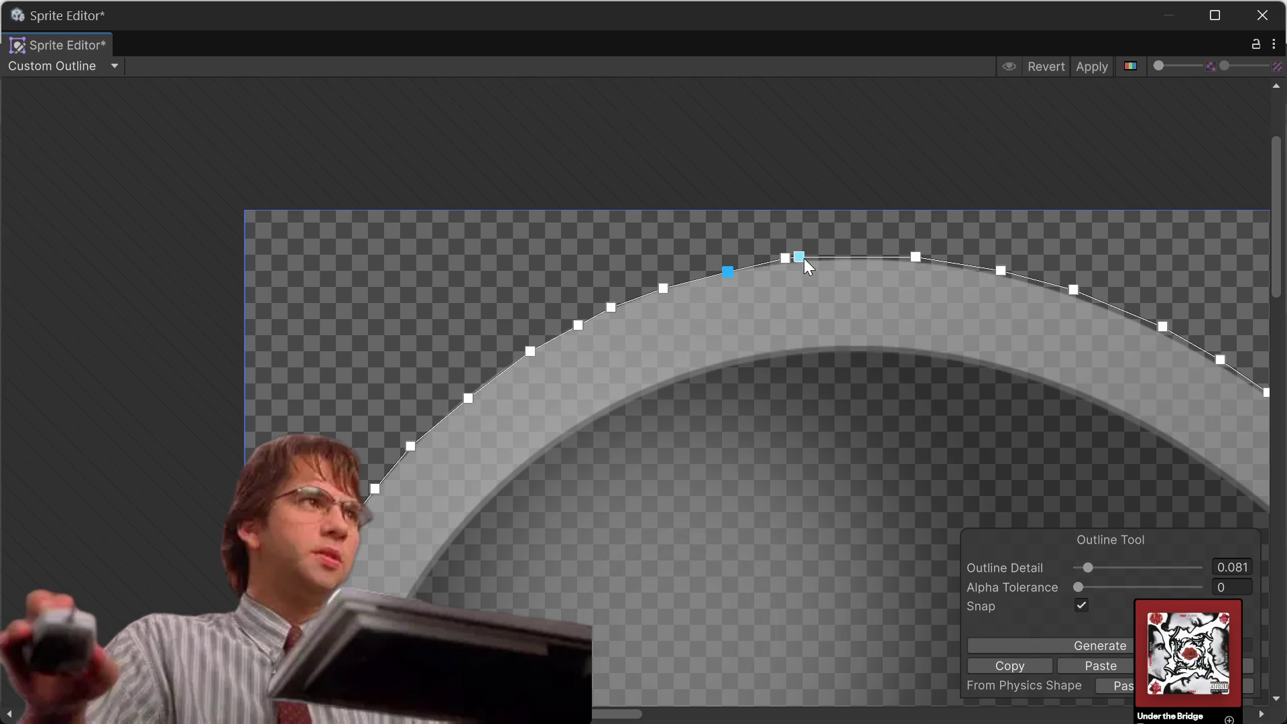
pyautogui.moveTo(799, 256)
pyautogui.mouseDown()
pyautogui.moveTo(842, 256)
pyautogui.moveTo(783, 268)
pyautogui.mouseUp()
pyautogui.moveTo(916, 260); pyautogui.dragTo(923, 266)
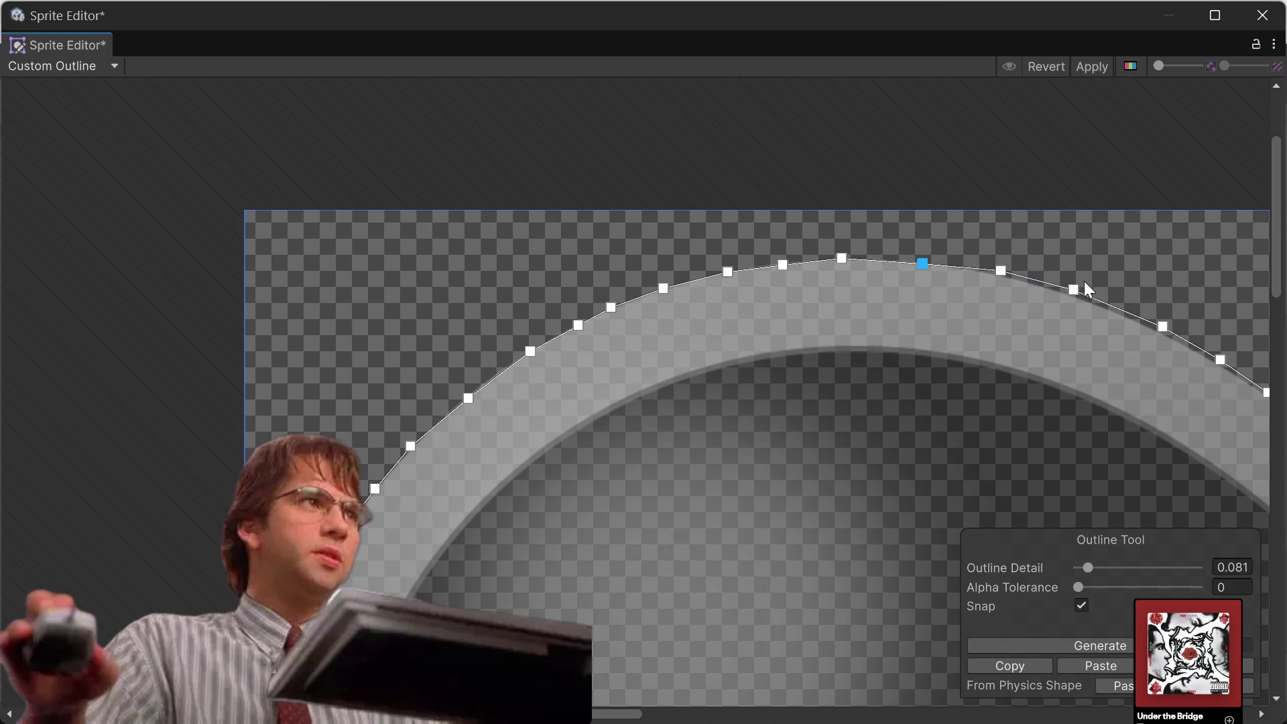
pyautogui.moveTo(1077, 290); pyautogui.dragTo(1080, 295)
pyautogui.moveTo(1002, 272); pyautogui.dragTo(1008, 277)
# Apply the tightened custom outline to the empty heart sprite.
pyautogui.scroll(-5, 1016, 292)
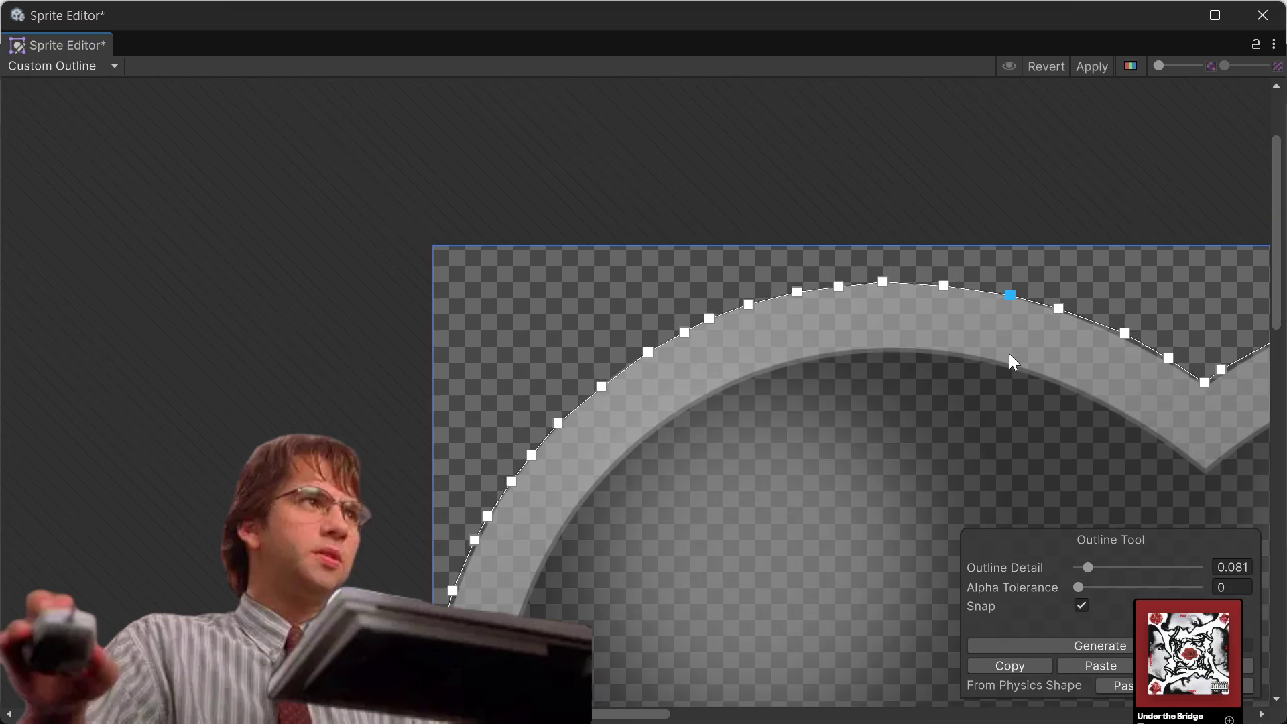
pyautogui.scroll(-2, 1045, 316)
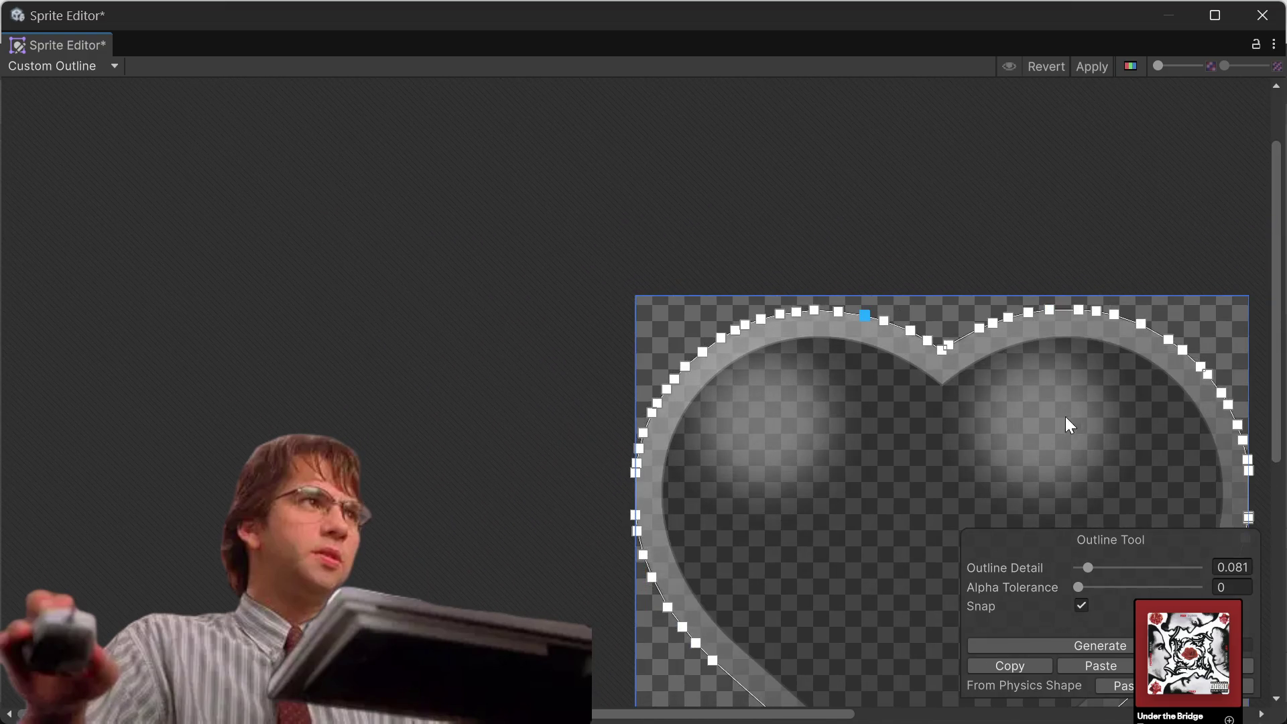
pyautogui.moveTo(1069, 423); pyautogui.dragTo(709, 169)
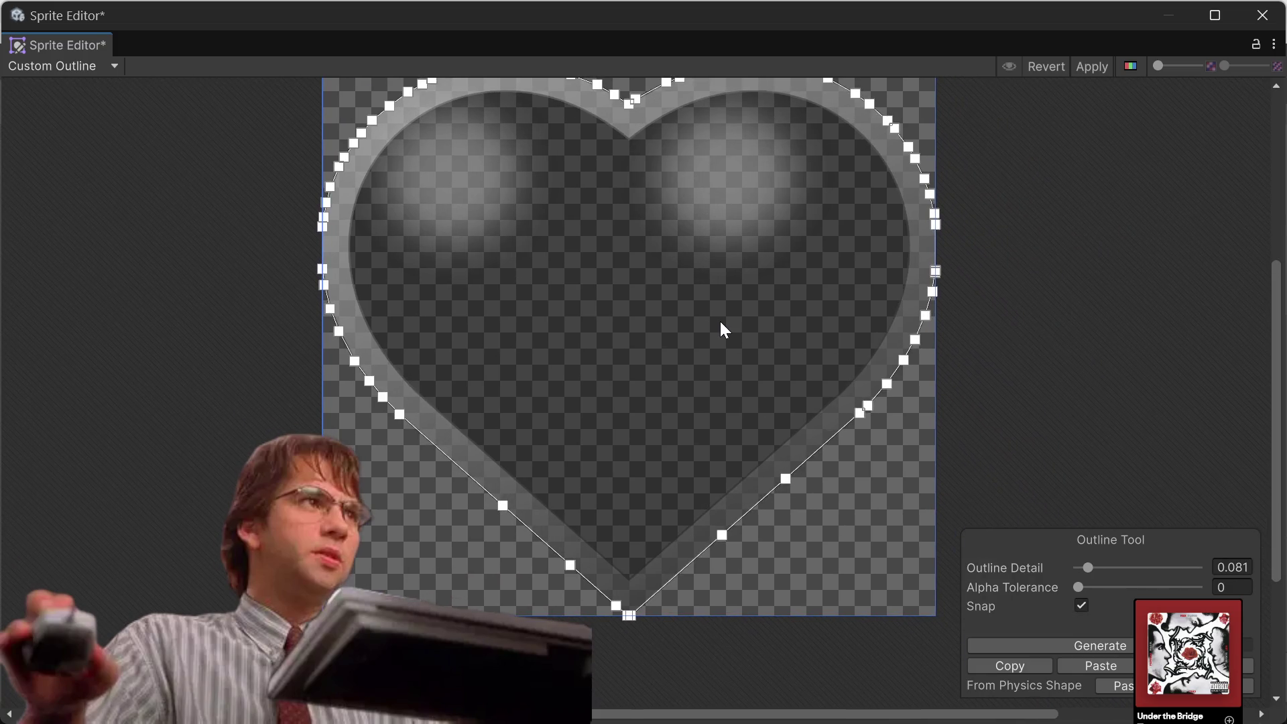
pyautogui.scroll(1, 721, 330)
pyautogui.scroll(-1, 721, 329)
pyautogui.moveTo(767, 330); pyautogui.dragTo(748, 487)
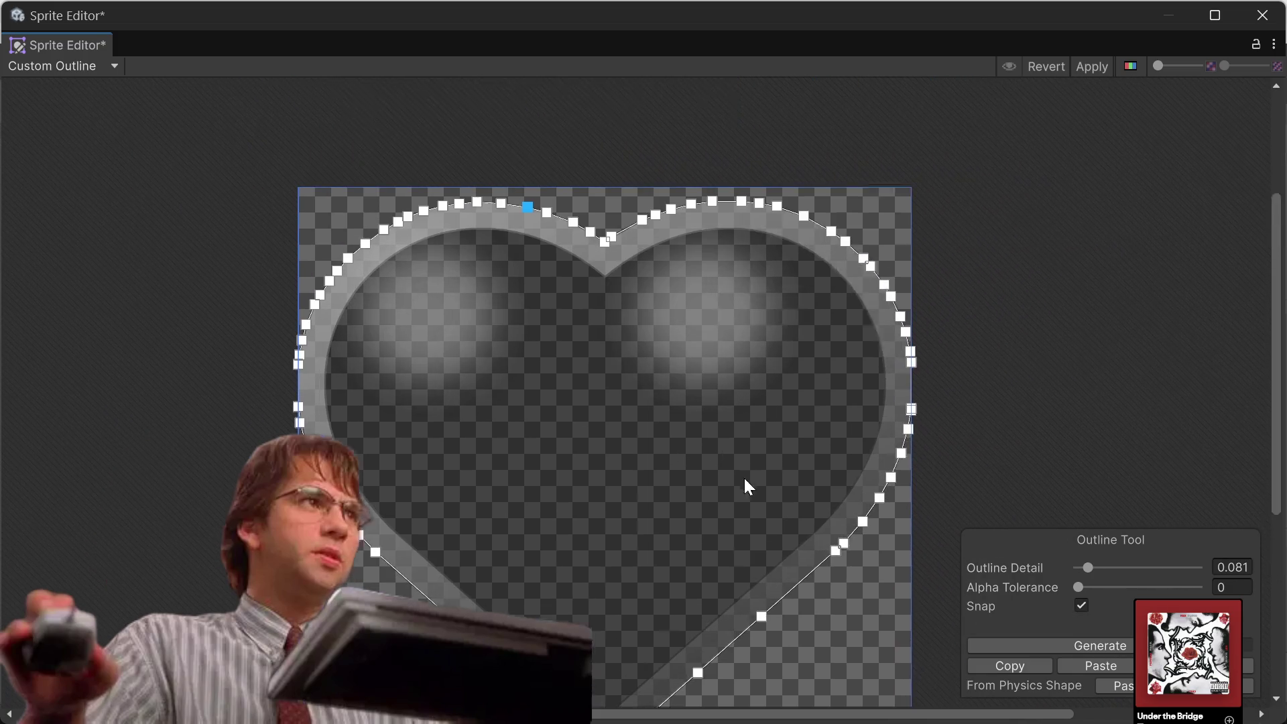
pyautogui.click(1090, 67)
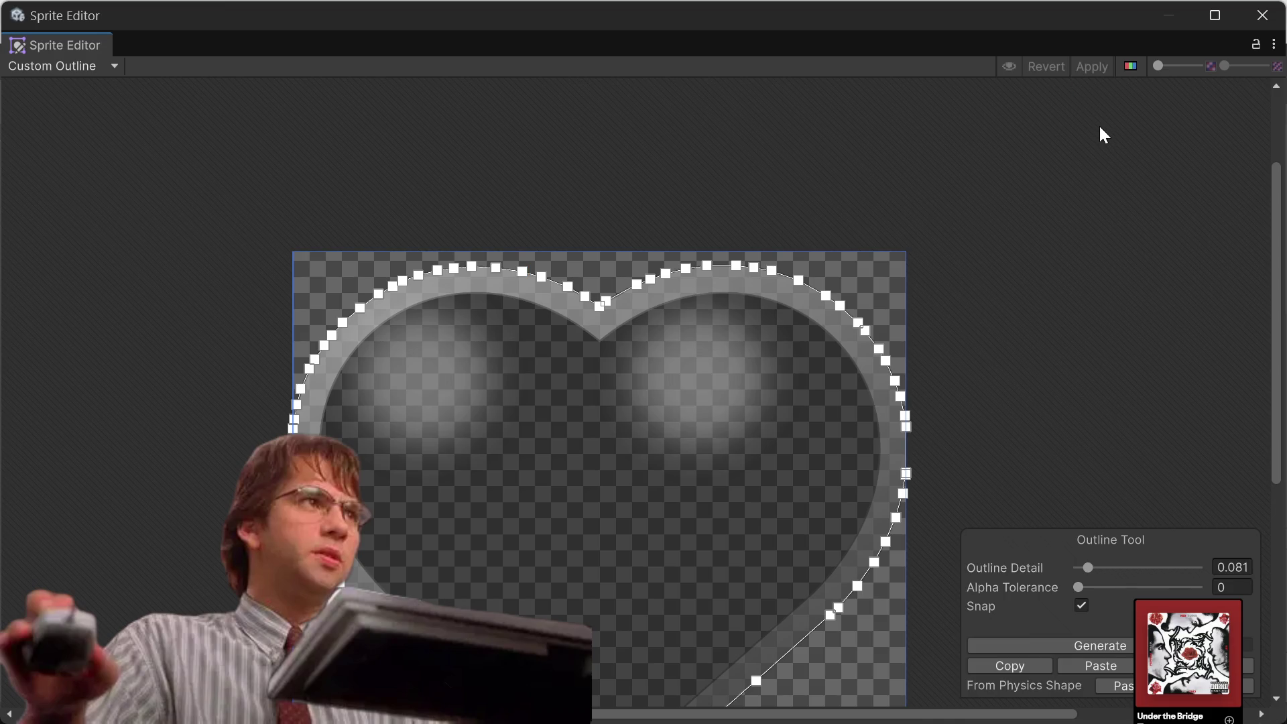
# Save the empty heart's import changes and open HEART_CONTAINER_FULL in the Sprite Editor.
pyautogui.click(1262, 15)
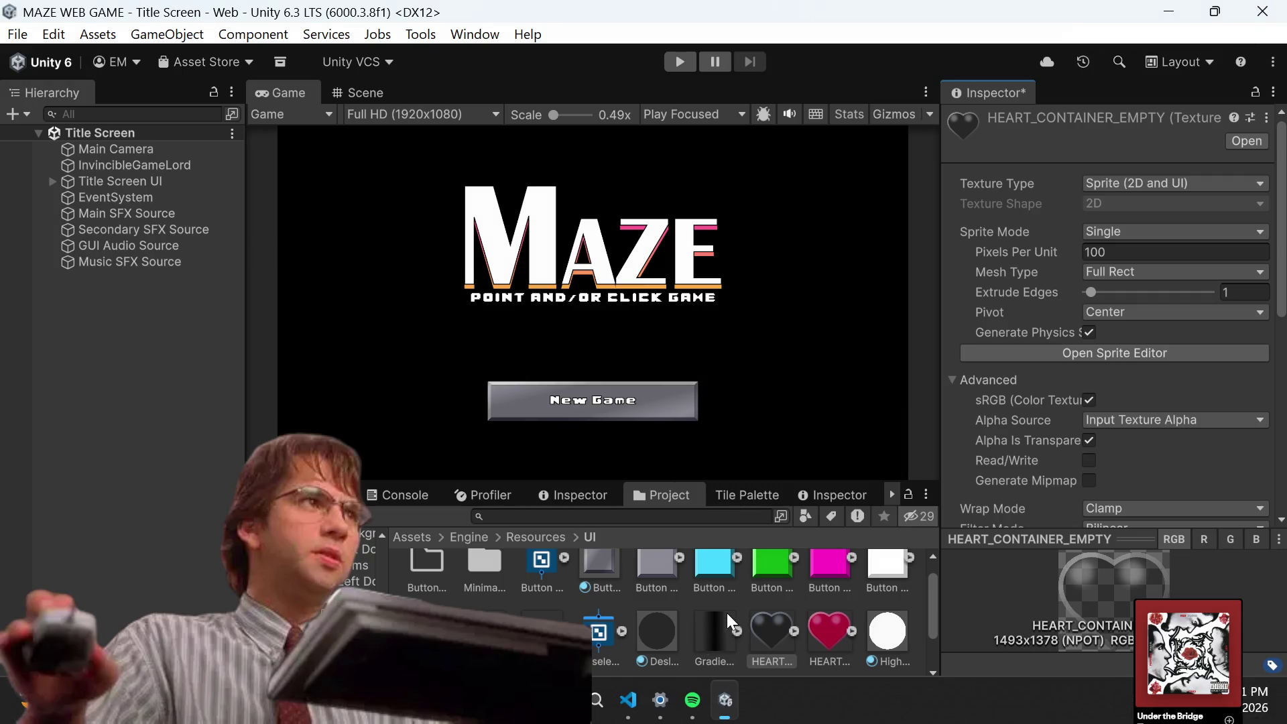
pyautogui.click(838, 630)
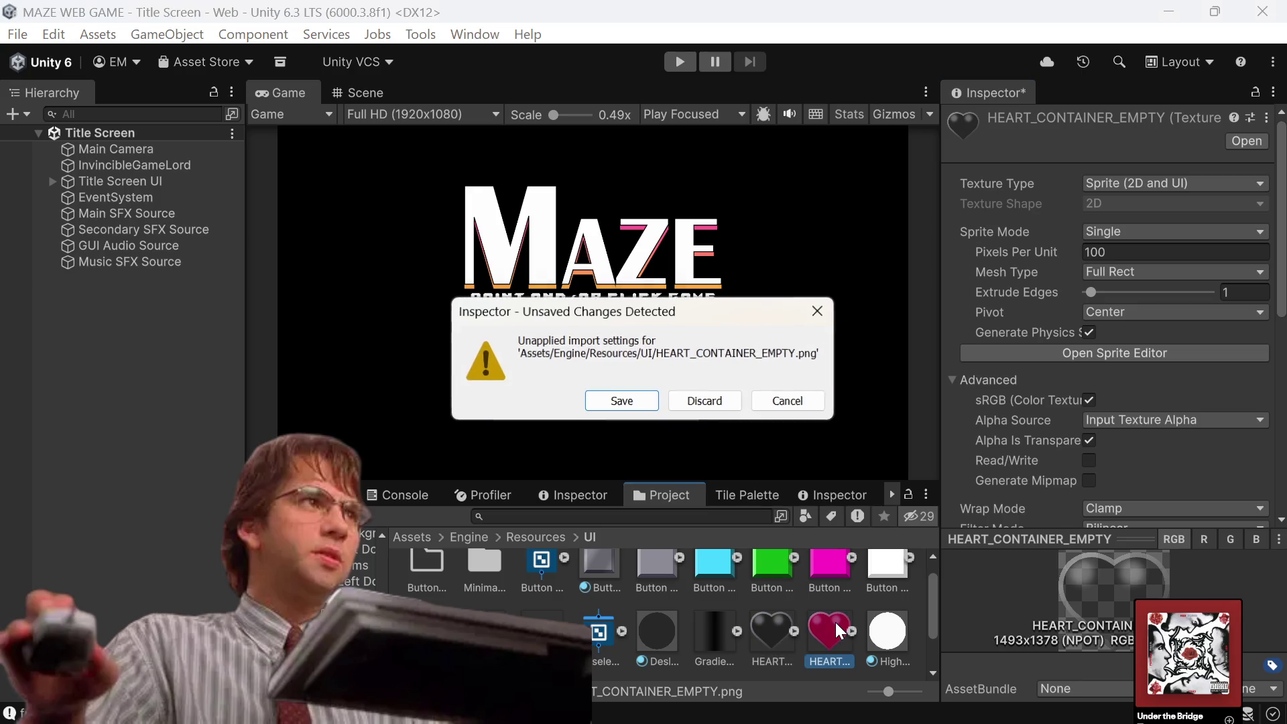
pyautogui.click(623, 411)
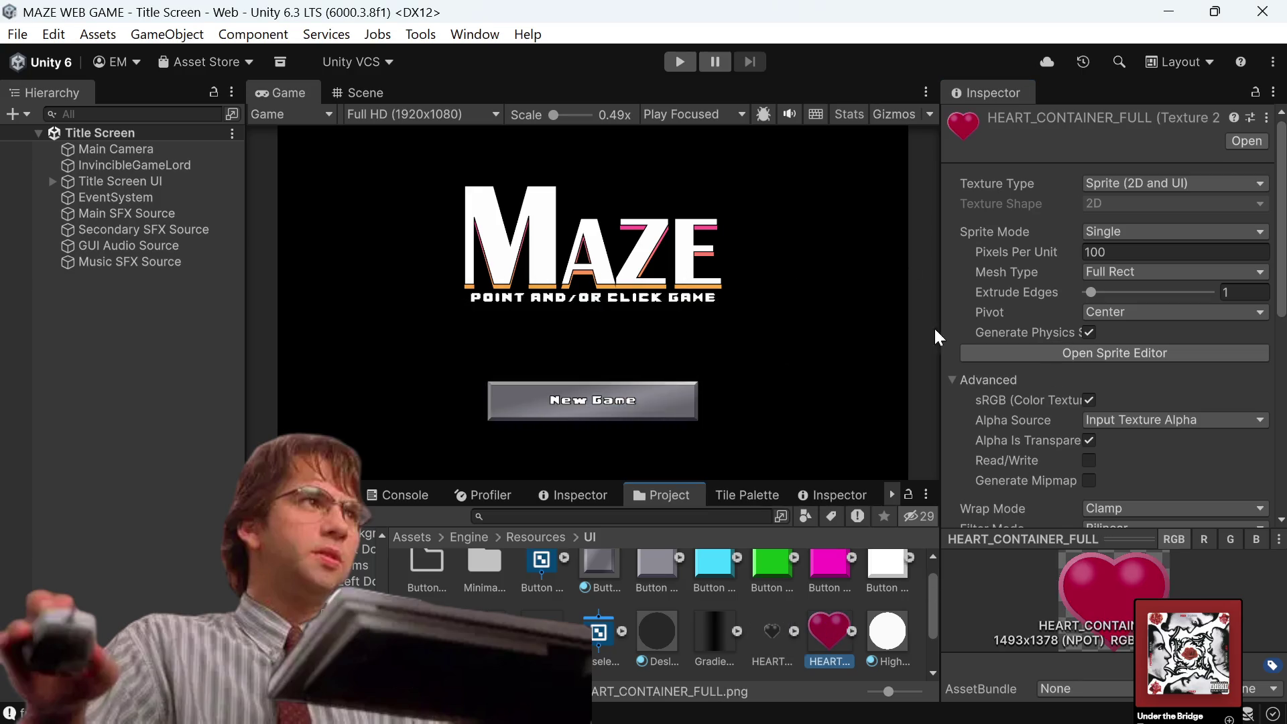
pyautogui.click(1040, 353)
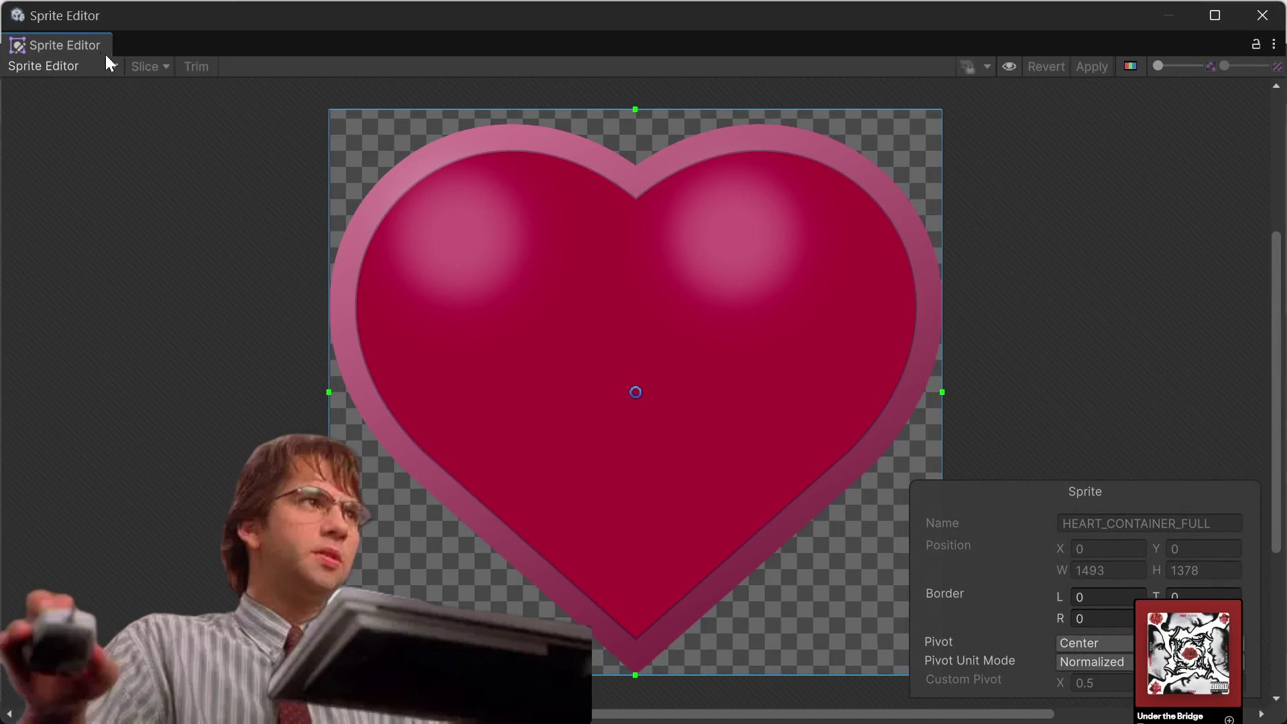
# Generate the full heart's custom outline at Outline Detail 0.08.
pyautogui.click(60, 67)
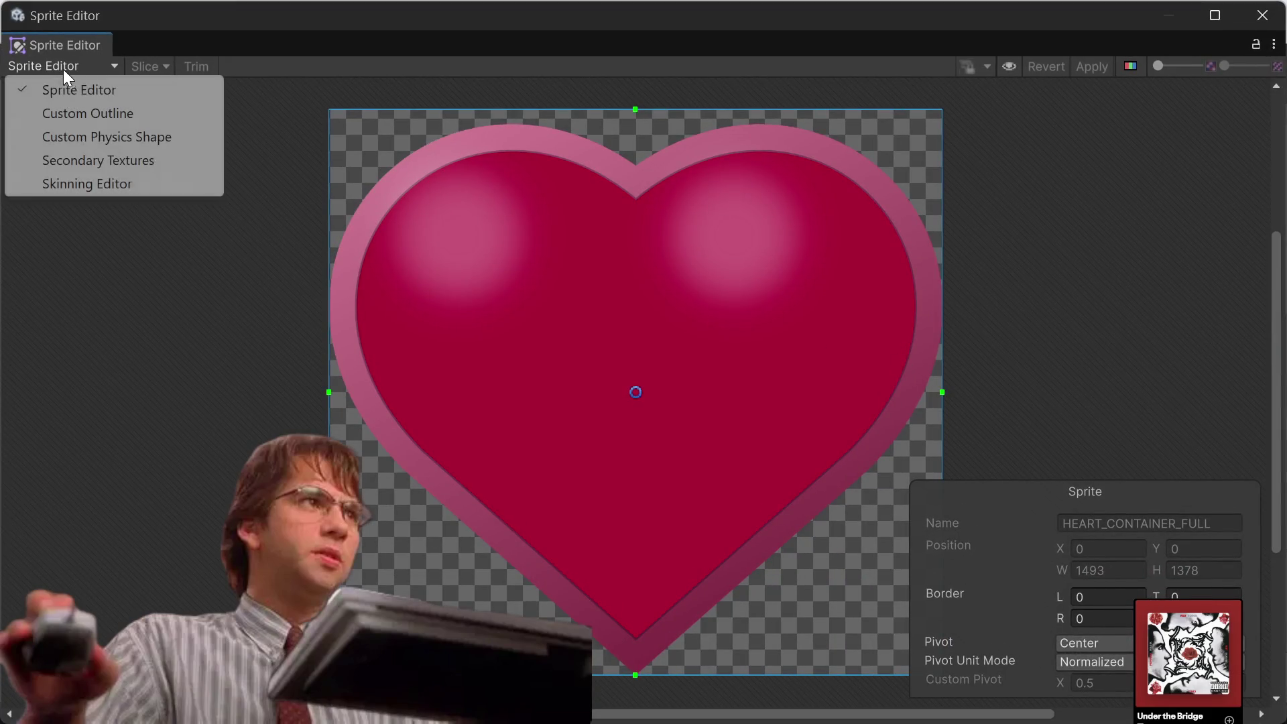
pyautogui.click(93, 115)
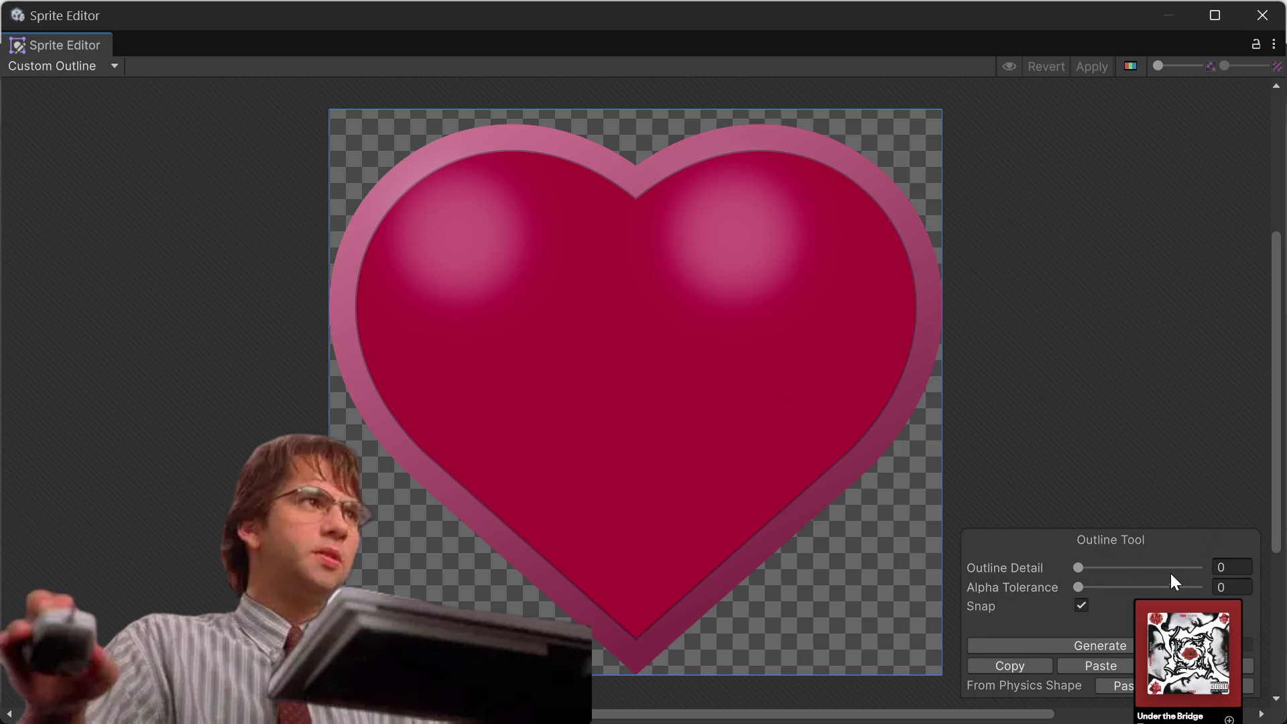
pyautogui.press('Tab')
pyautogui.write('0.')
pyautogui.write('0')
pyautogui.write('8')
pyautogui.click(1103, 649)
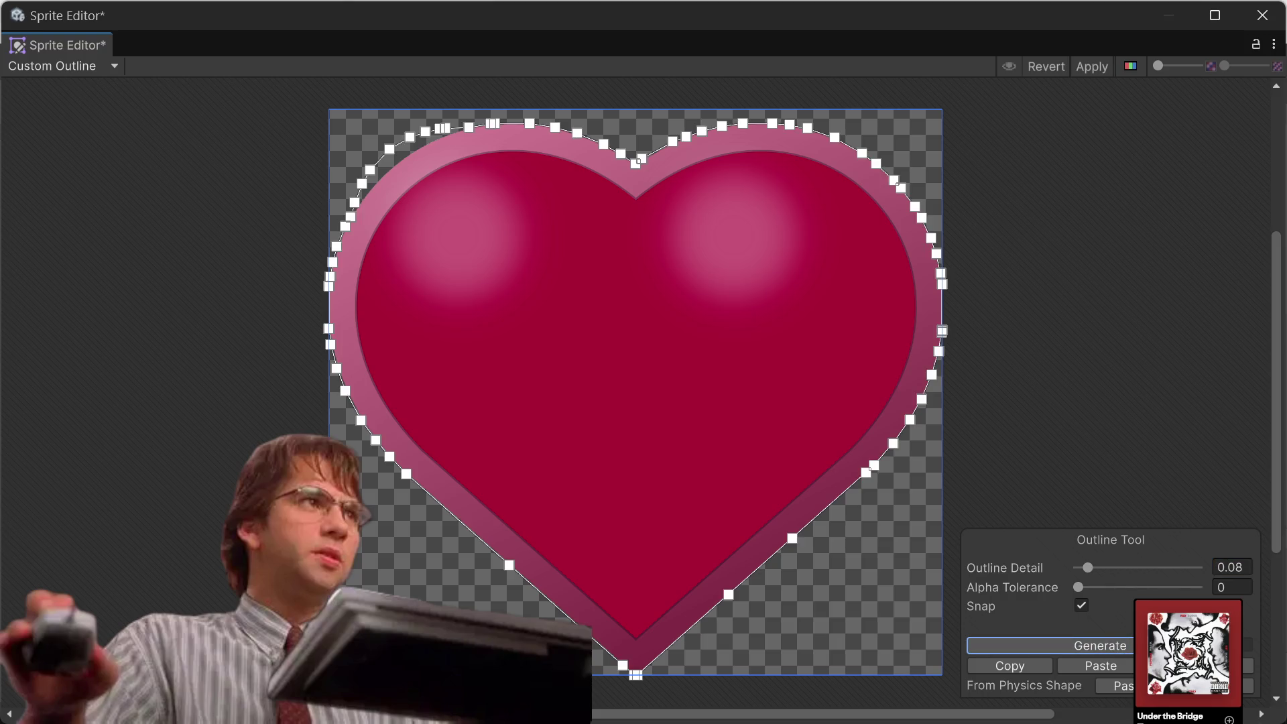
# Nudge the upper-left outline vertices onto the full heart's edge.
pyautogui.scroll(4, 428, 151)
pyautogui.scroll(1, 429, 151)
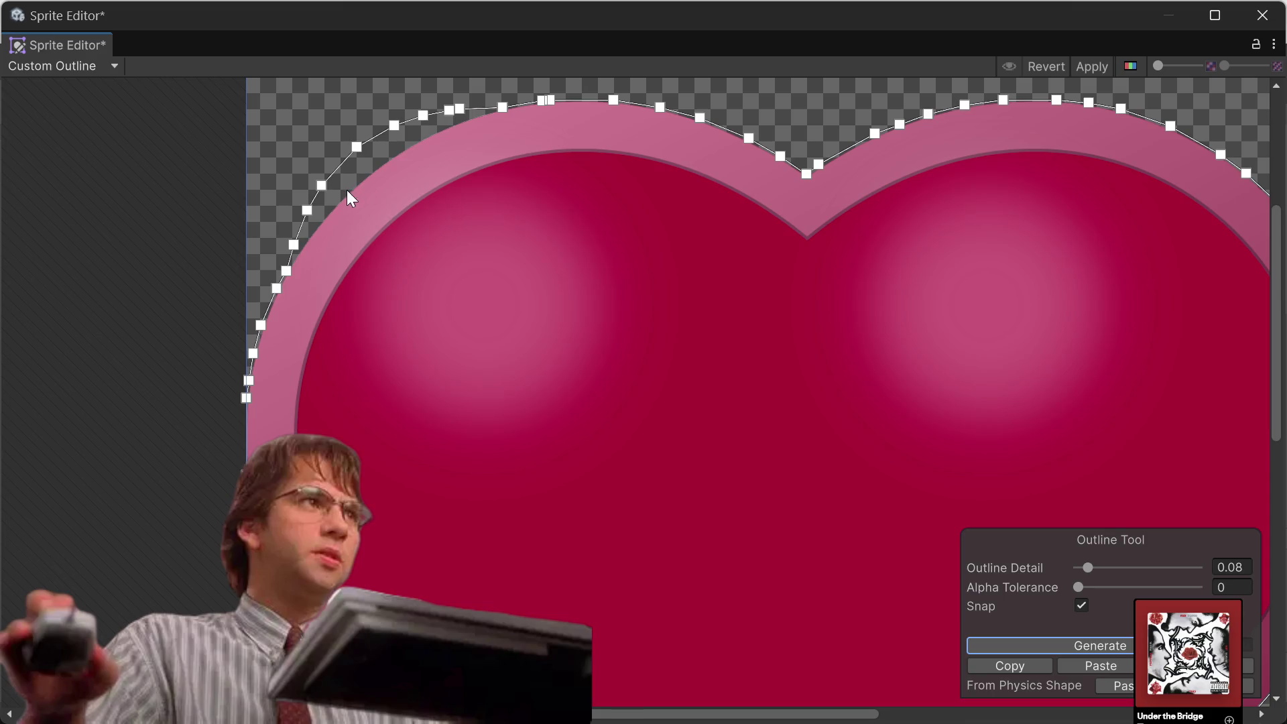
pyautogui.click(323, 186)
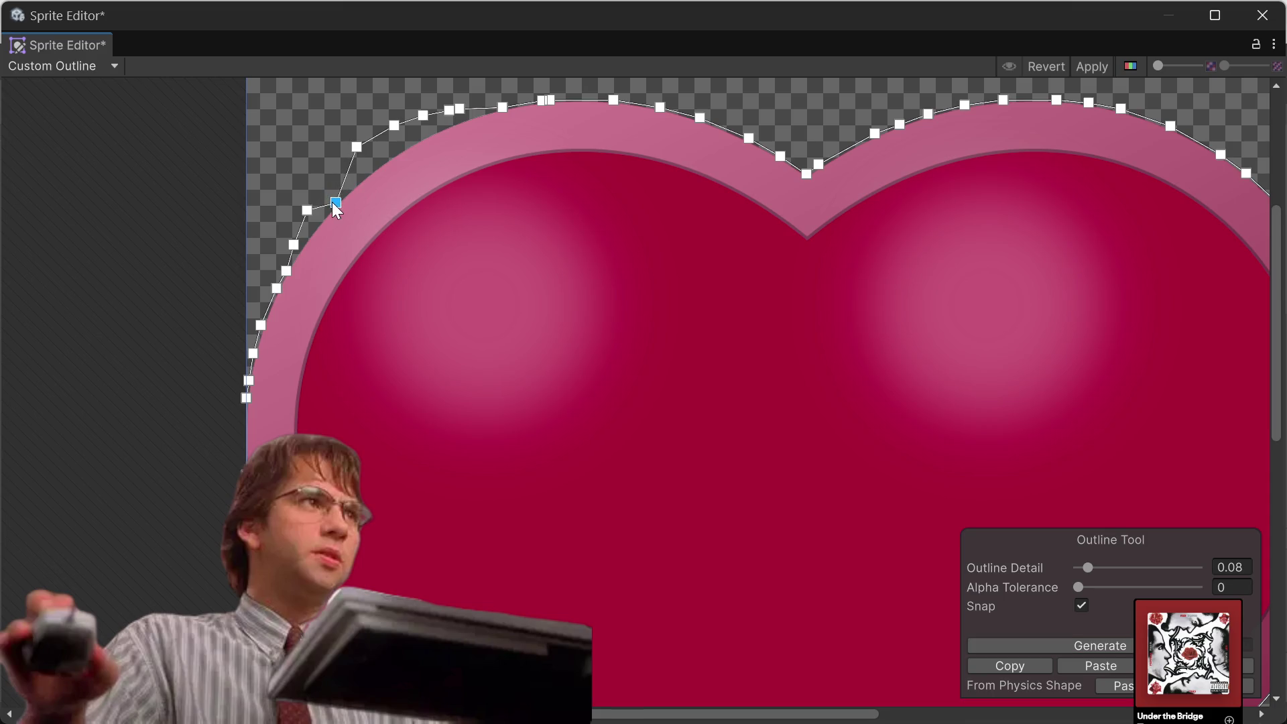
pyautogui.moveTo(332, 203); pyautogui.dragTo(342, 208)
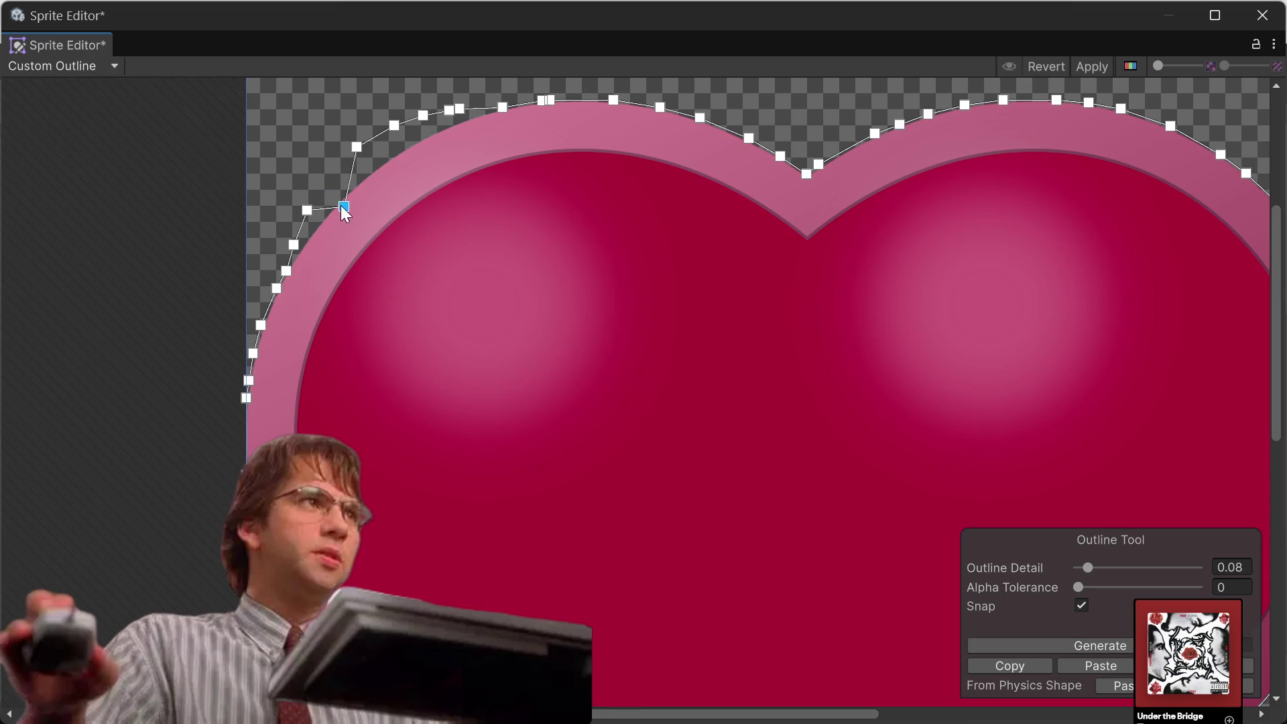
pyautogui.click(303, 205)
pyautogui.moveTo(306, 211); pyautogui.dragTo(318, 225)
pyautogui.scroll(3, 298, 228)
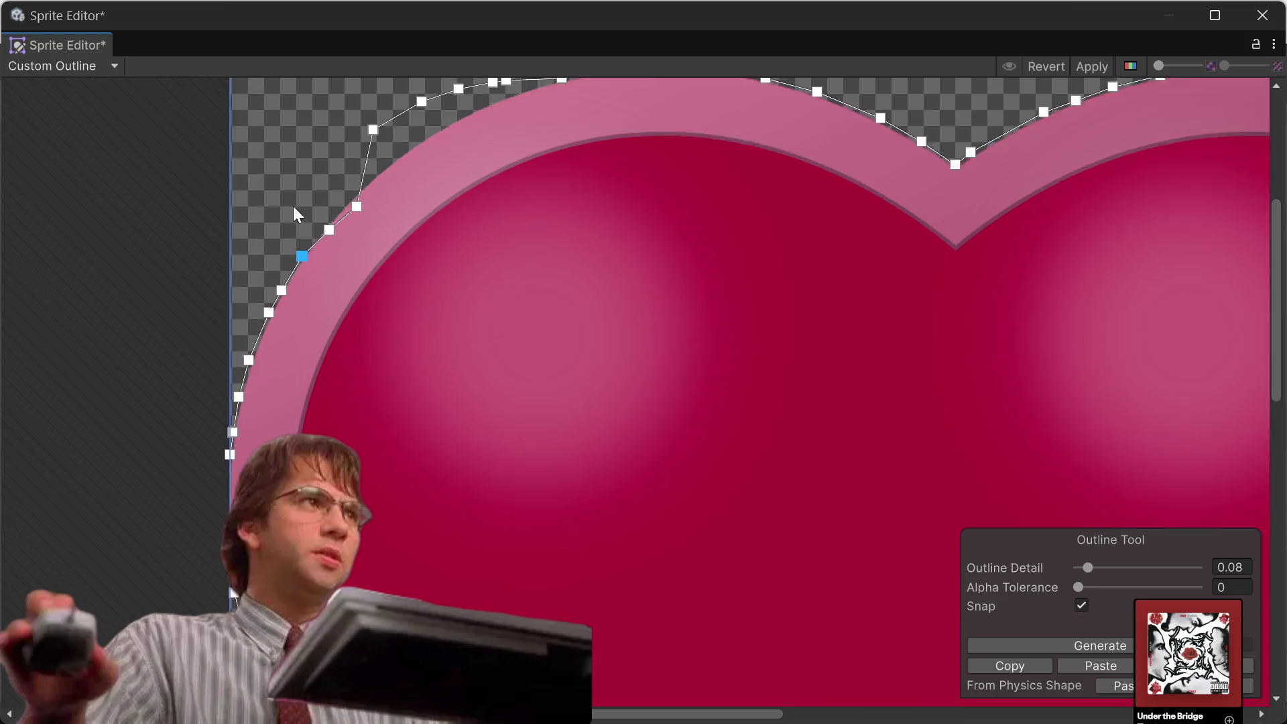
pyautogui.moveTo(303, 204)
pyautogui.mouseDown()
pyautogui.moveTo(291, 309)
pyautogui.moveTo(305, 323)
pyautogui.mouseUp()
# Tighten the remaining top-arc vertices against the full heart's rim.
pyautogui.click(303, 336)
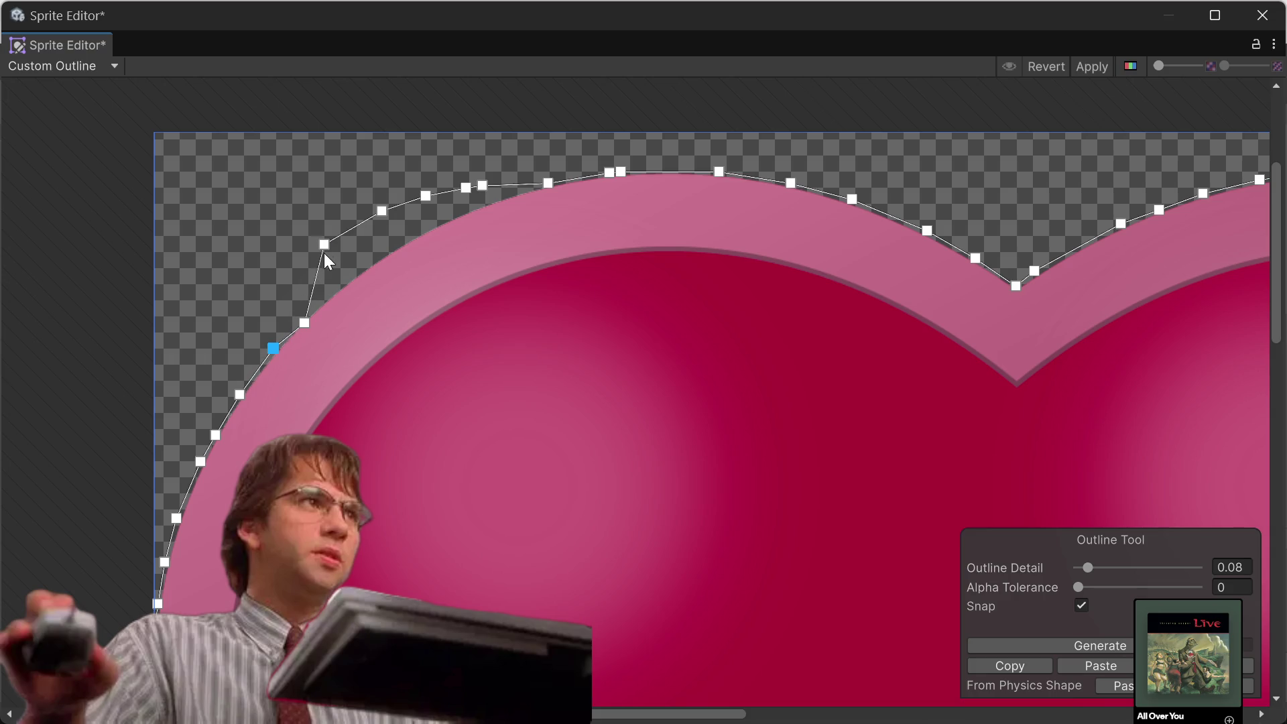
pyautogui.moveTo(324, 245); pyautogui.dragTo(333, 290)
pyautogui.moveTo(381, 212); pyautogui.dragTo(396, 248)
pyautogui.moveTo(421, 198); pyautogui.dragTo(424, 201)
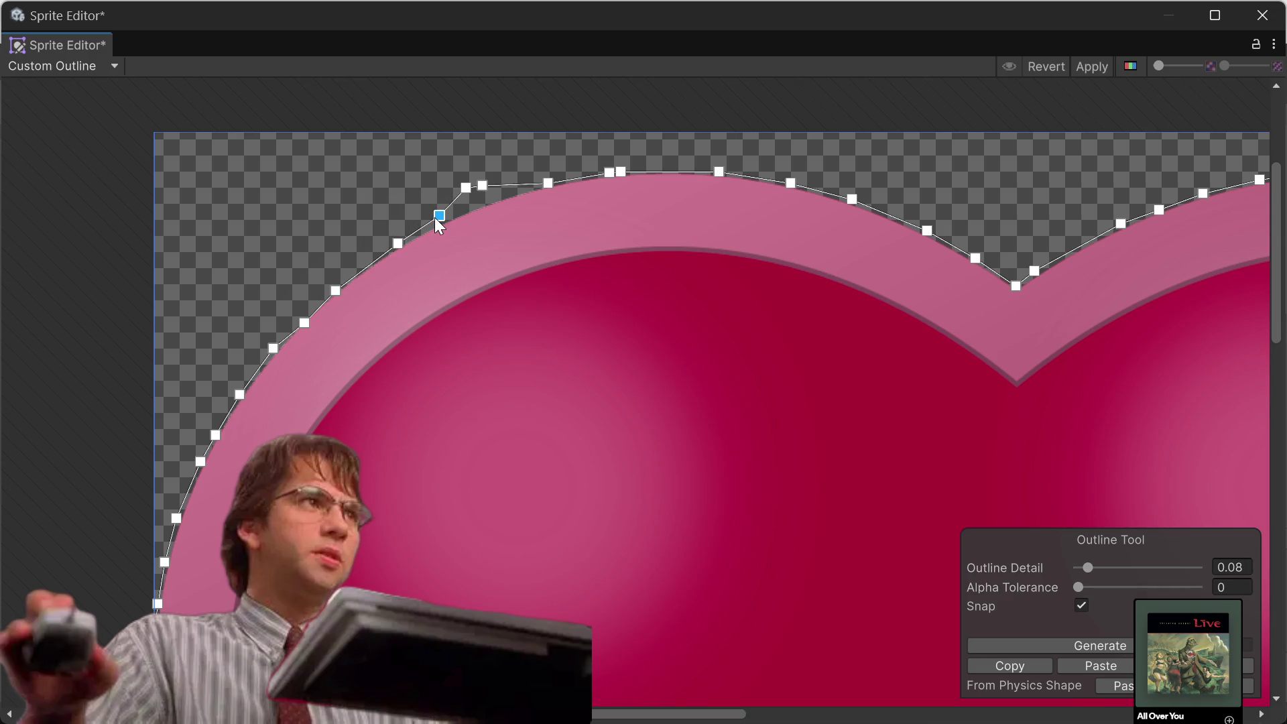
pyautogui.click(482, 185)
pyautogui.moveTo(465, 187); pyautogui.dragTo(467, 191)
pyautogui.click(620, 172)
pyautogui.moveTo(633, 175); pyautogui.dragTo(638, 177)
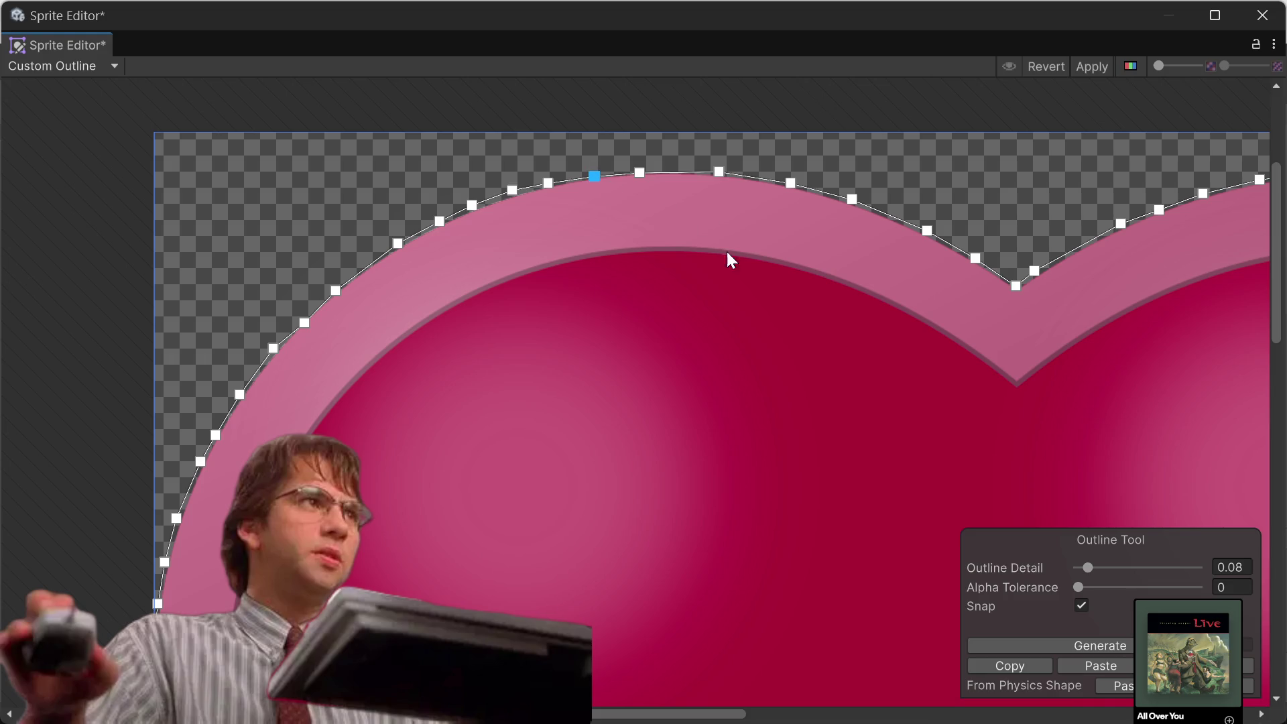
pyautogui.scroll(-5, 783, 357)
pyautogui.scroll(-2, 833, 340)
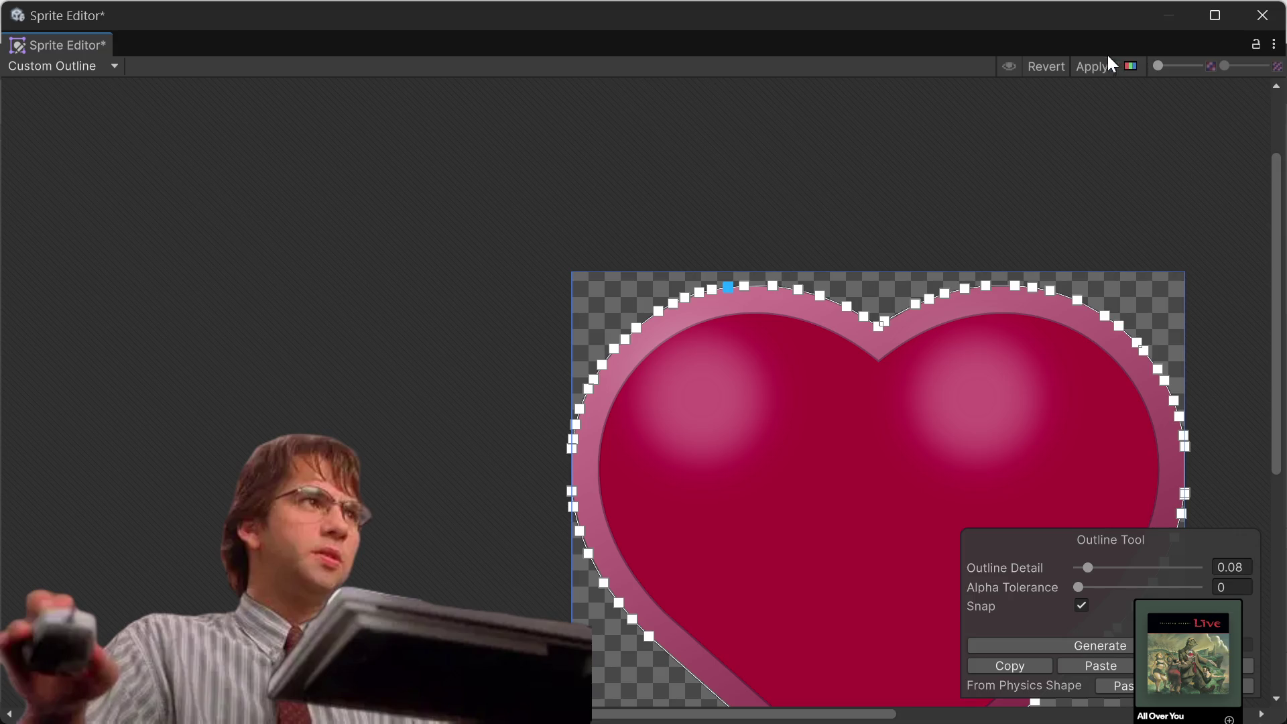
# Apply the full heart's outline and save its unapplied import settings.
pyautogui.click(1092, 67)
pyautogui.click(1262, 15)
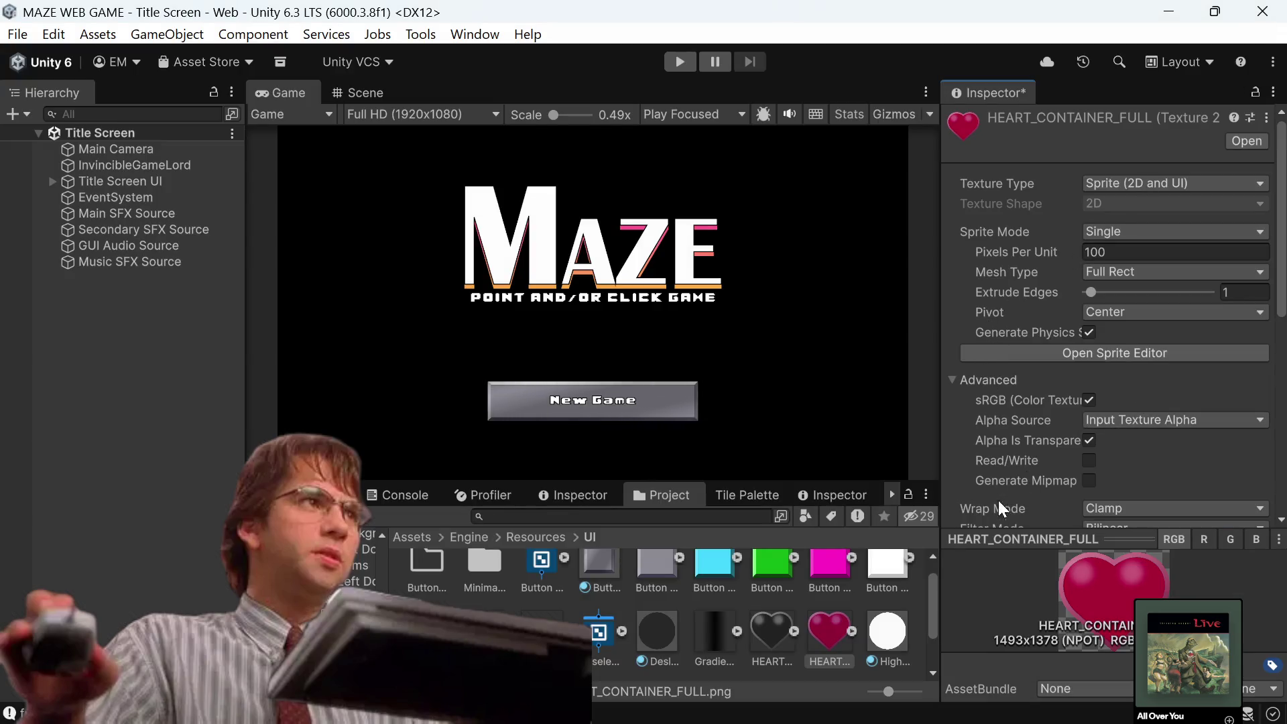
pyautogui.click(798, 643)
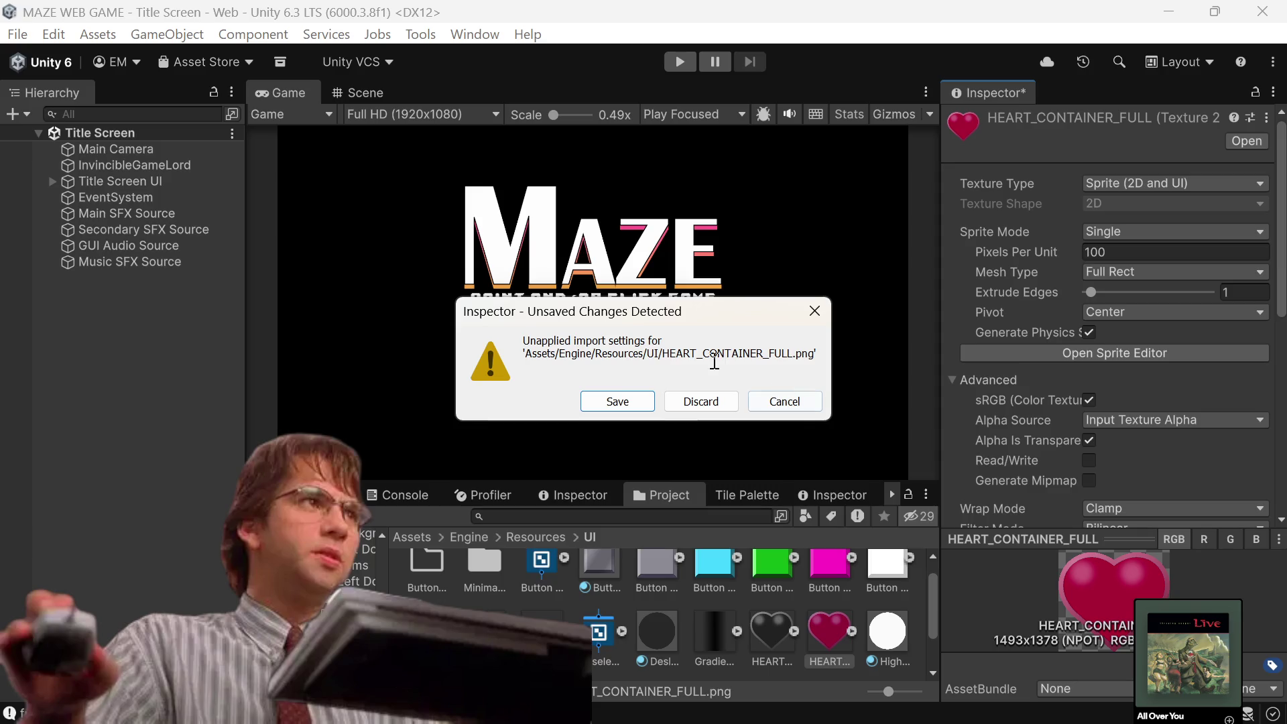
pyautogui.click(617, 404)
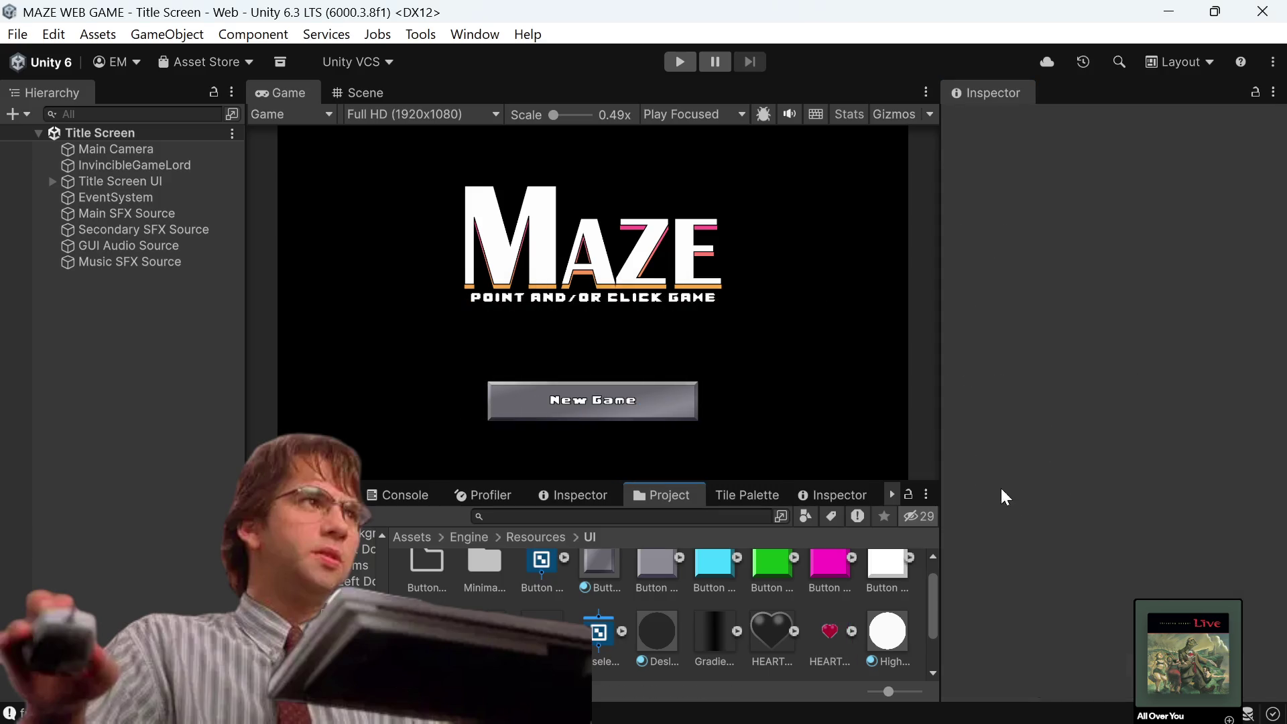
pyautogui.click(752, 636)
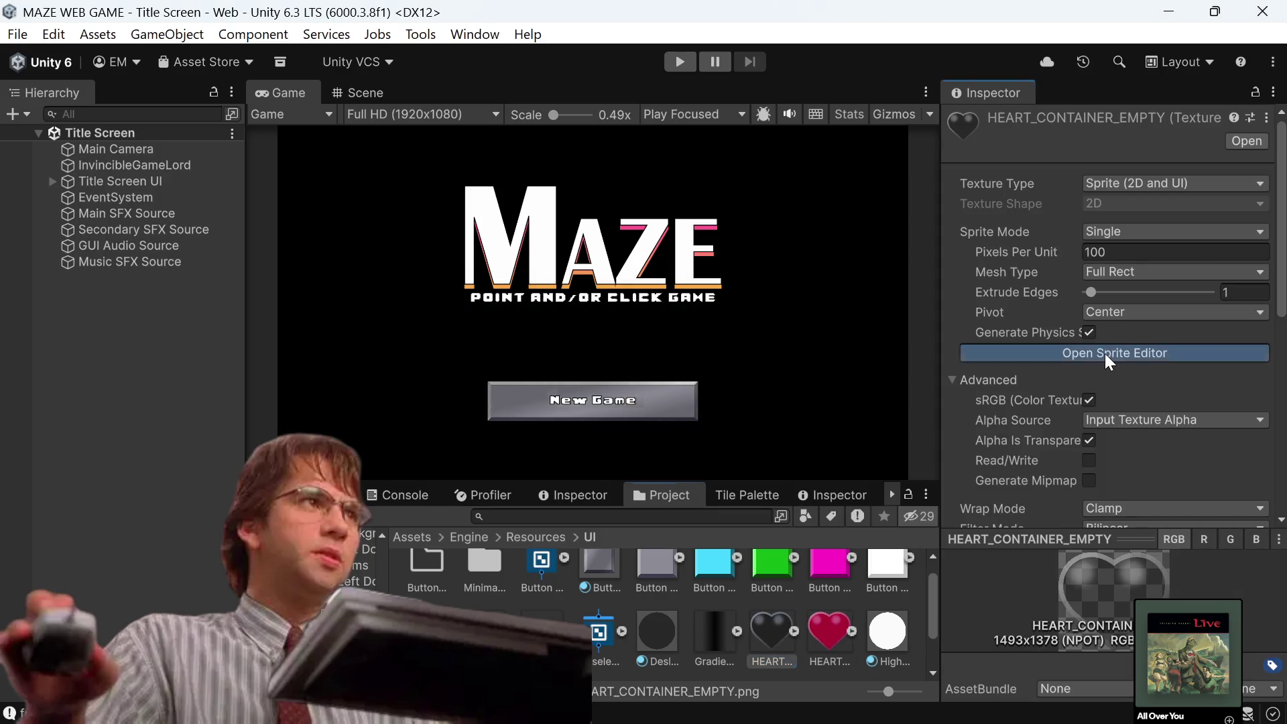
pyautogui.click(1104, 352)
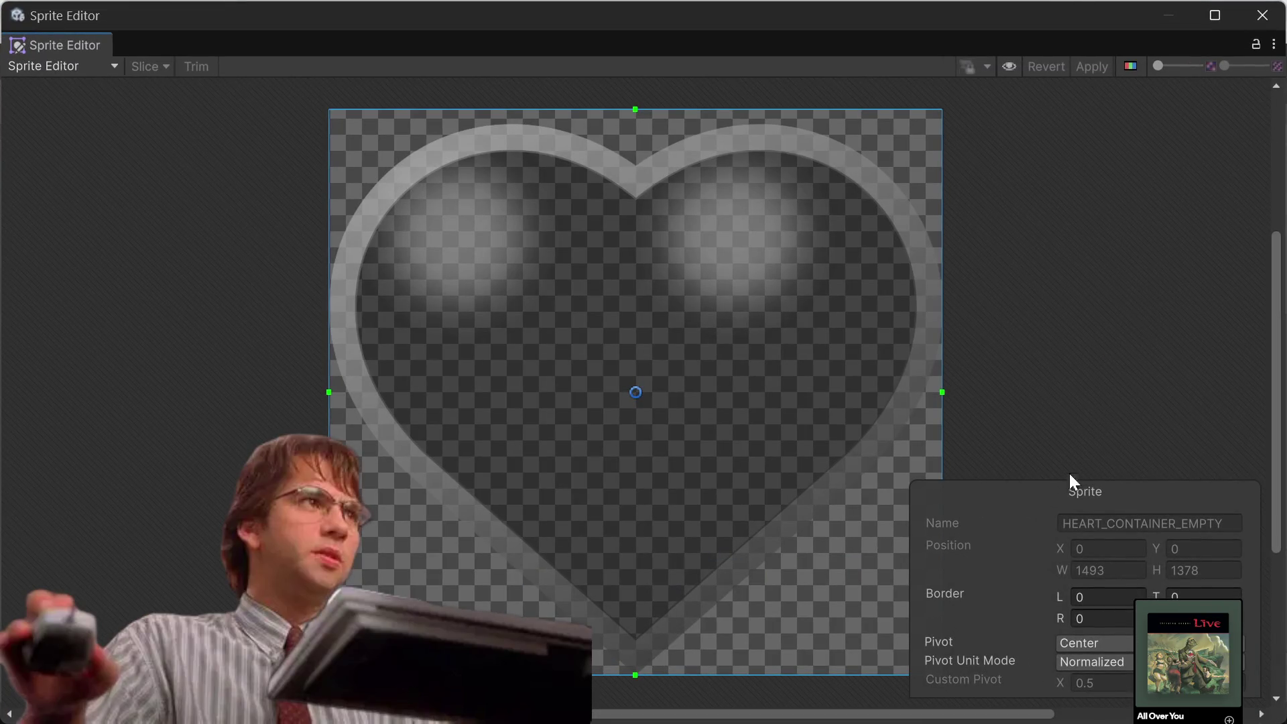
pyautogui.click(55, 60)
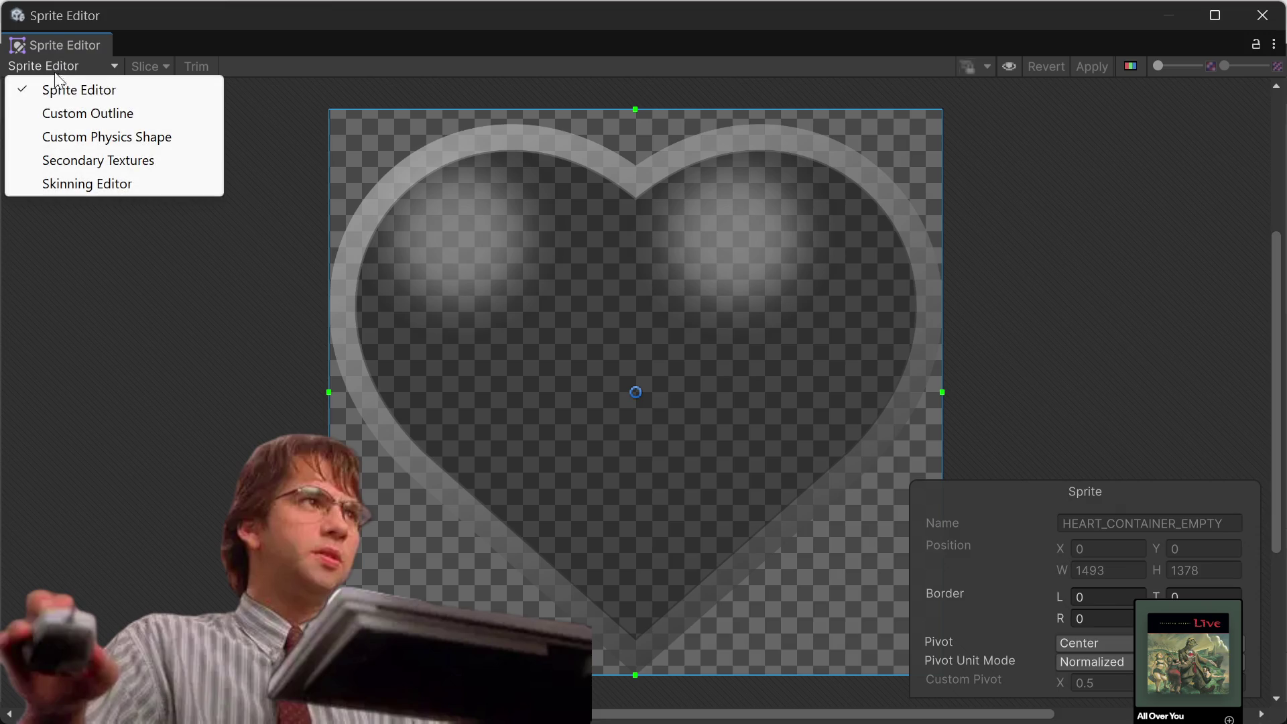
pyautogui.click(76, 113)
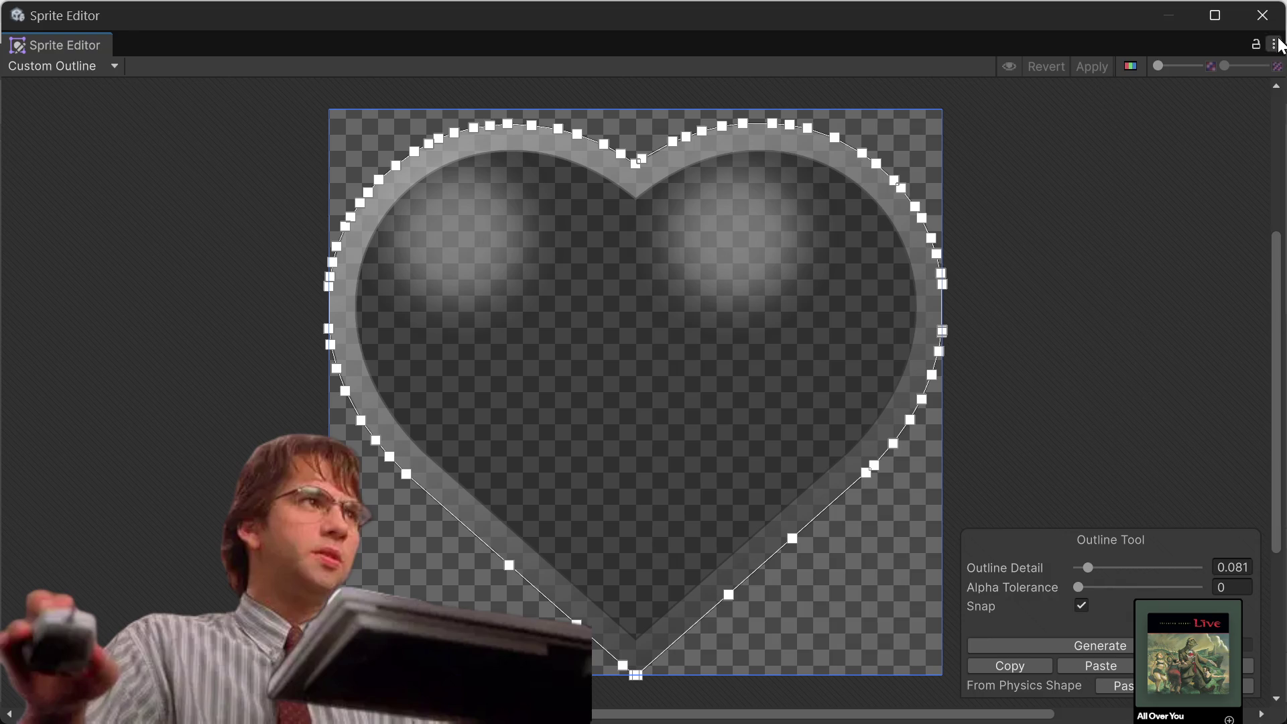
pyautogui.click(1262, 15)
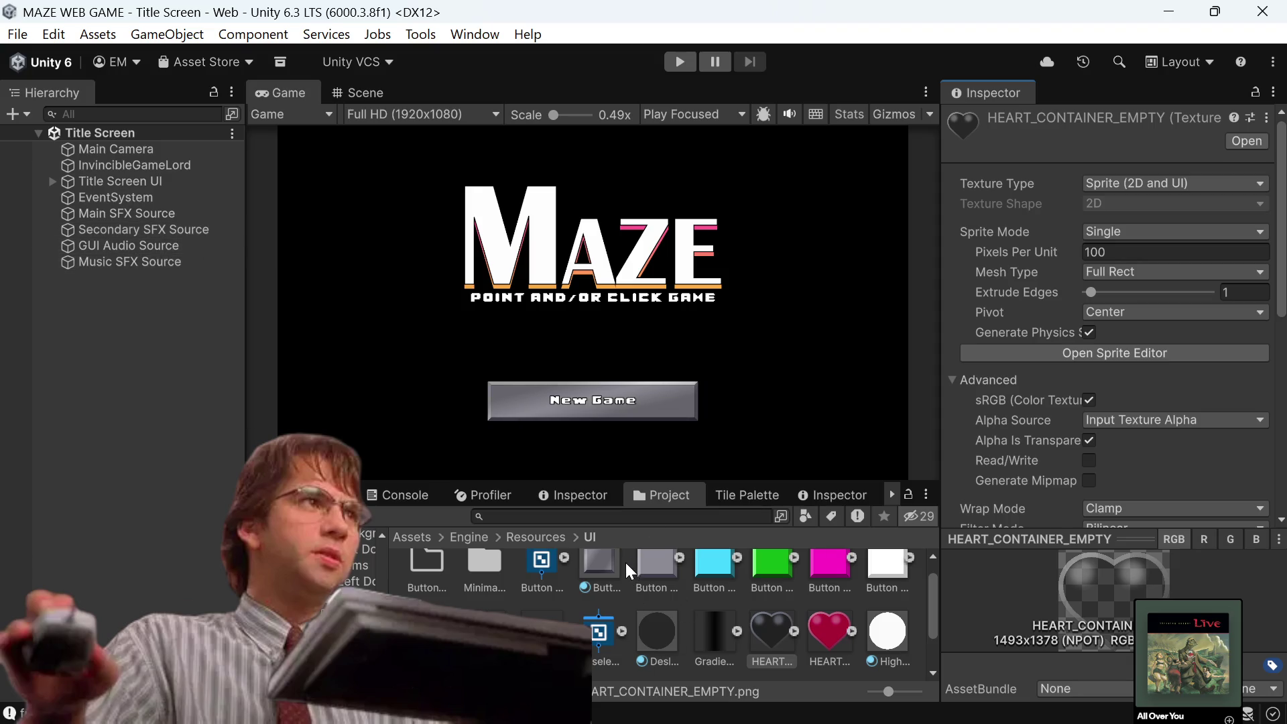
# Search the Project for 'ga' and open the Game scene.
pyautogui.click(632, 516)
pyautogui.write('ga')
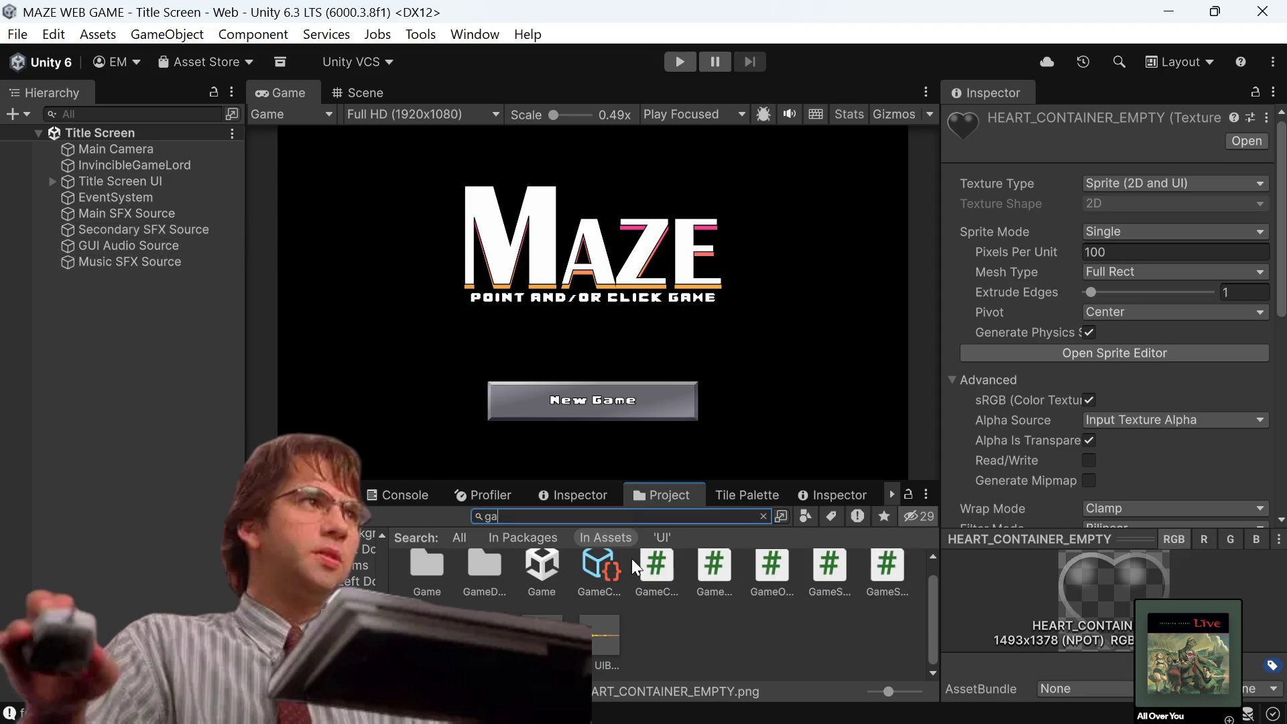
pyautogui.click(556, 593)
pyautogui.doubleClick(552, 594)
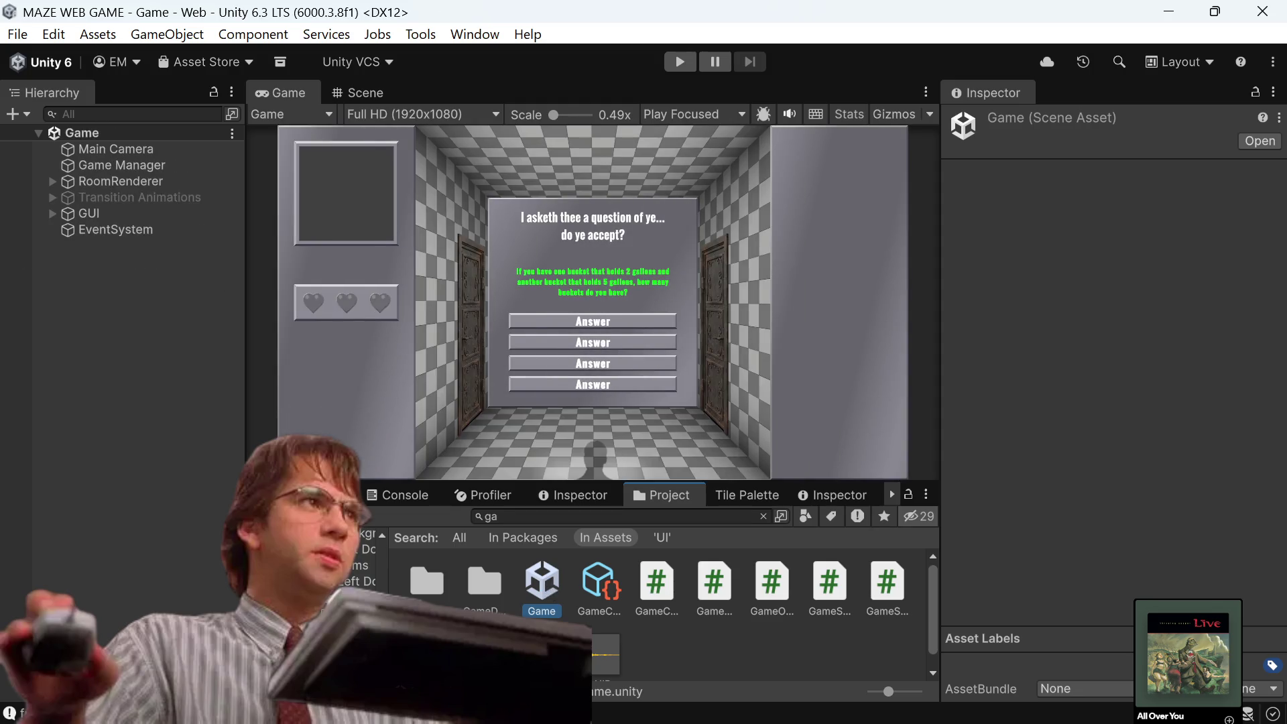
# Deactivate the Container under GUI > Events > Riddle.
pyautogui.click(55, 183)
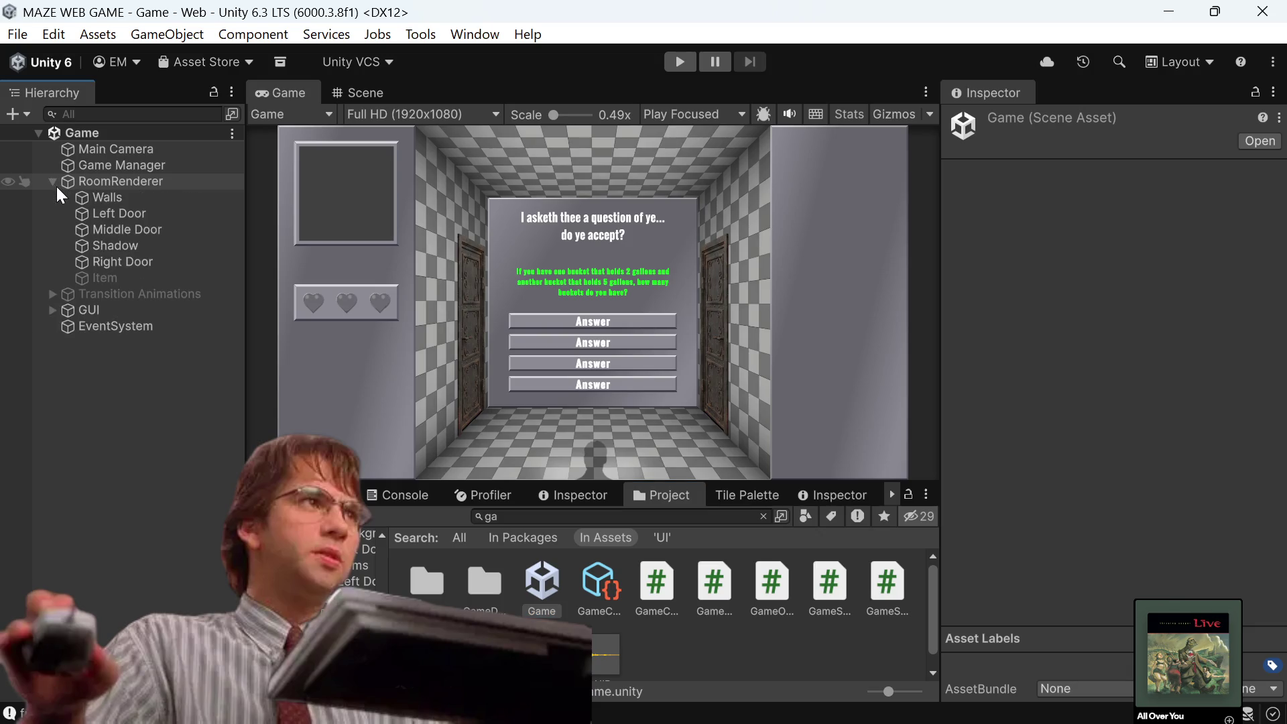
pyautogui.click(56, 186)
pyautogui.click(53, 214)
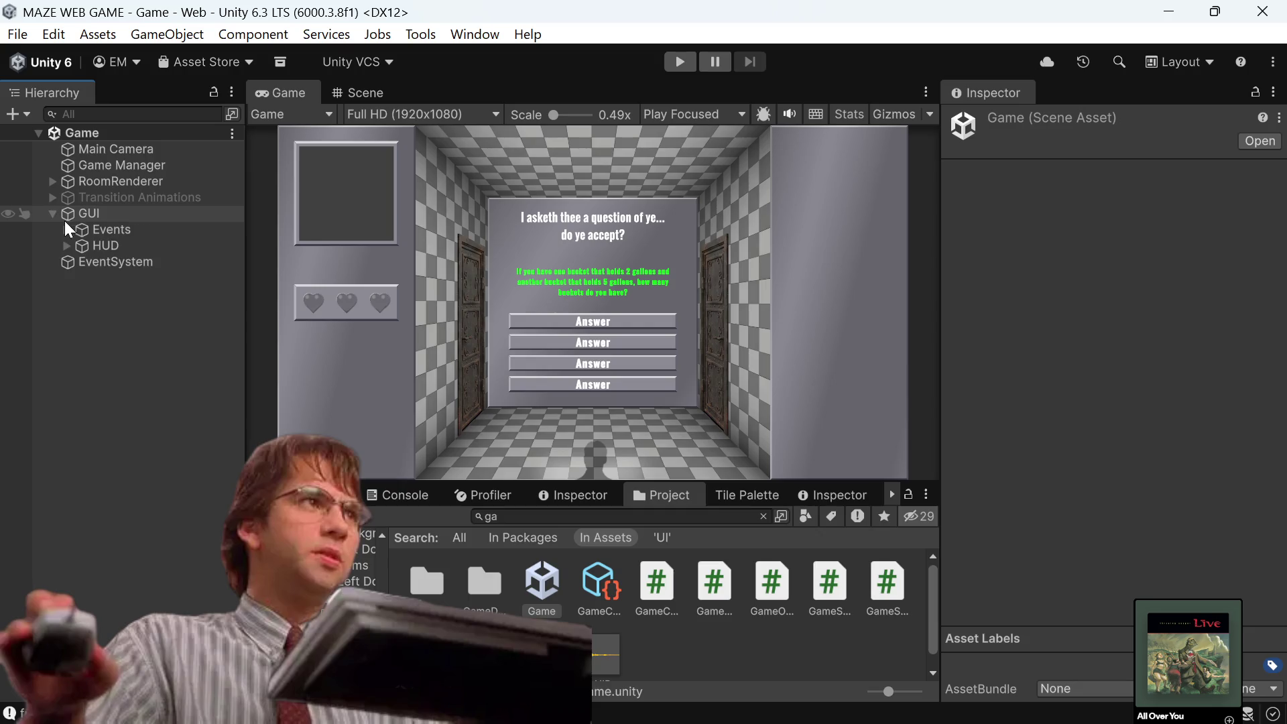
pyautogui.click(67, 230)
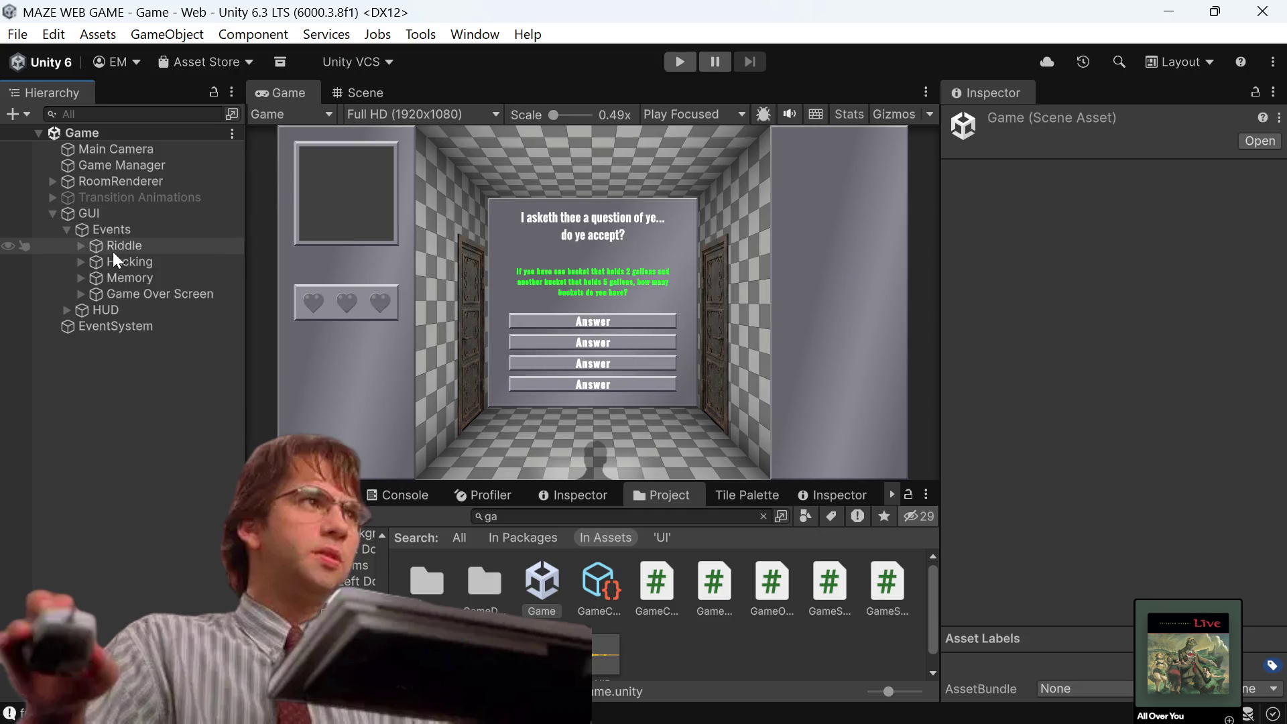
pyautogui.click(134, 245)
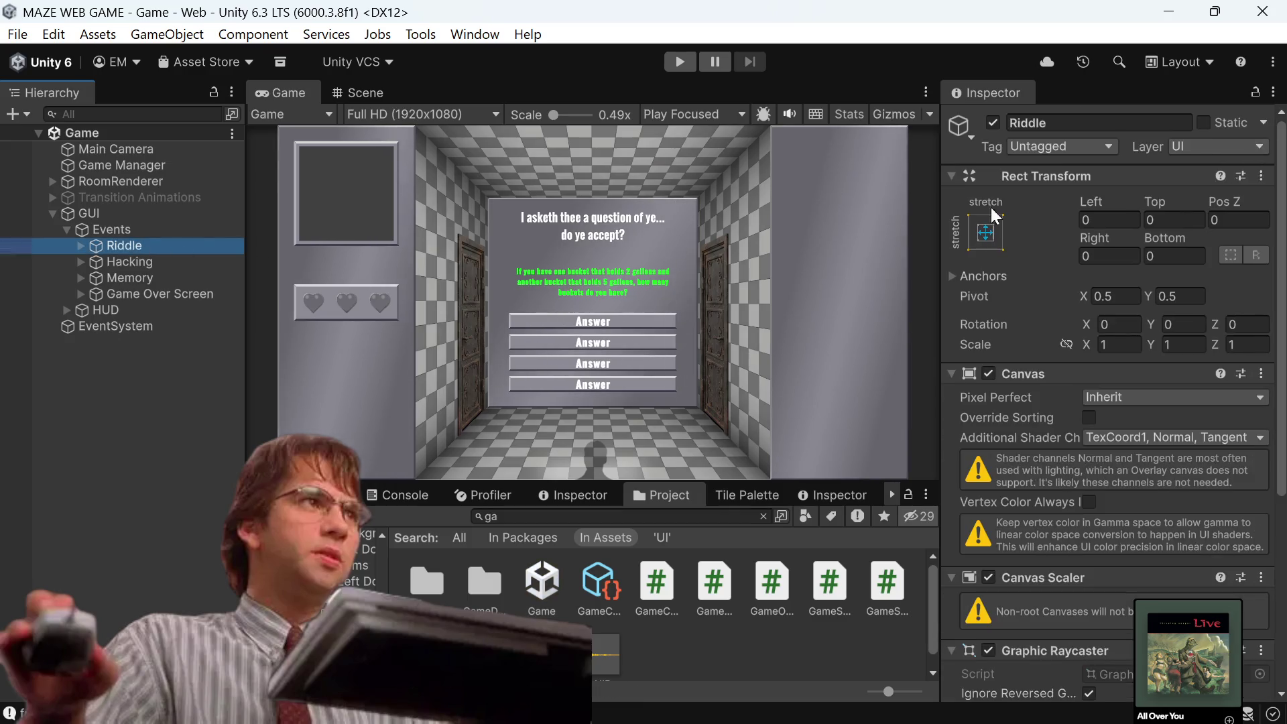
pyautogui.click(79, 247)
pyautogui.click(126, 261)
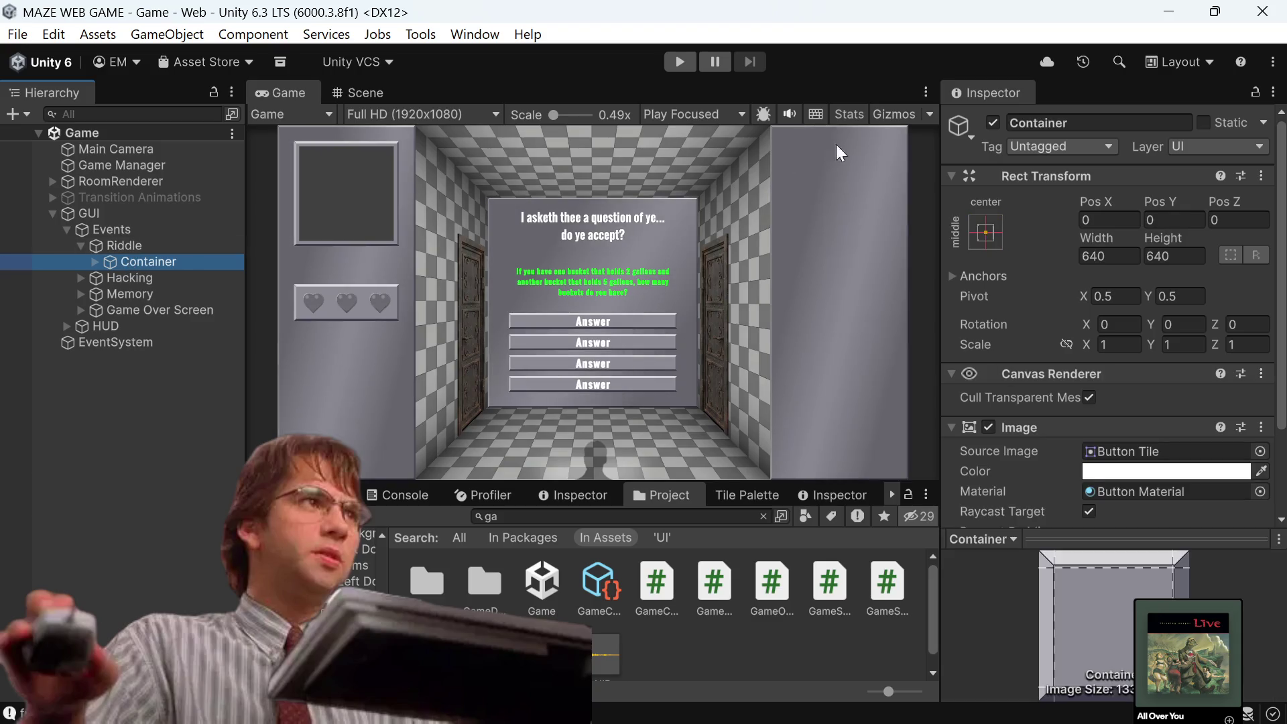
pyautogui.click(993, 123)
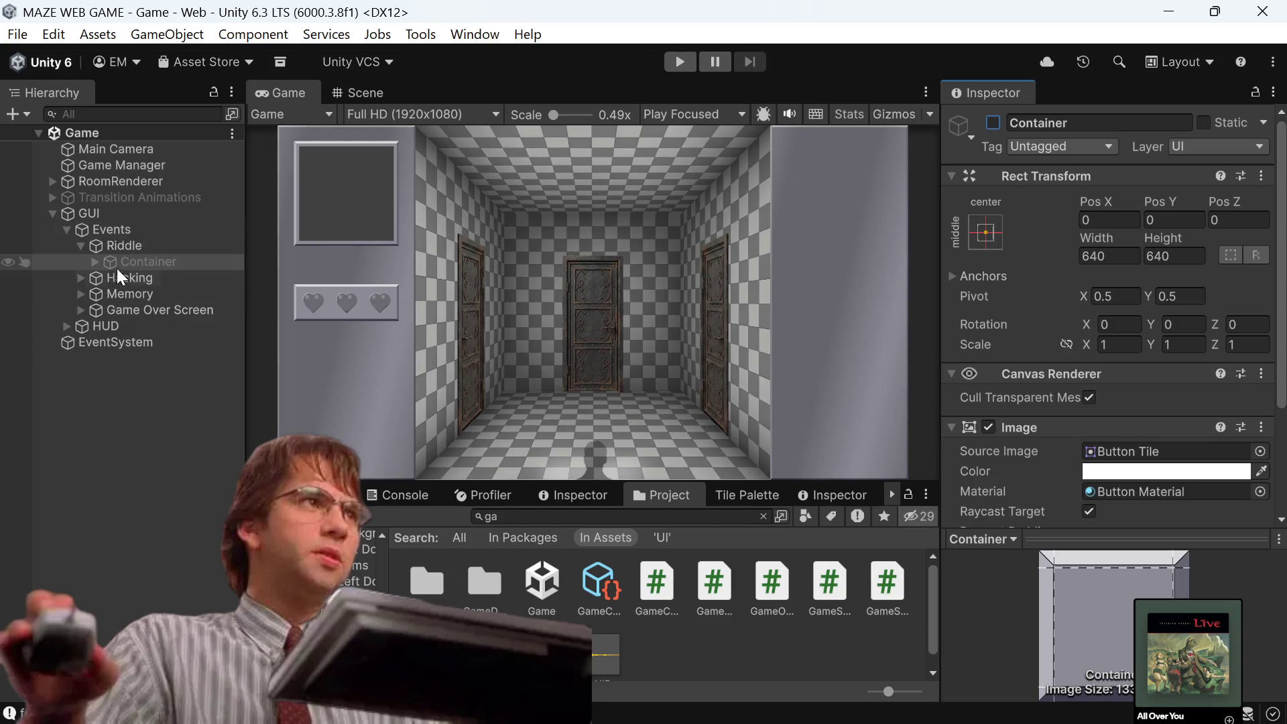
# Select both Right Console and Left Console under GUI > HUD.
pyautogui.click(58, 327)
pyautogui.click(65, 325)
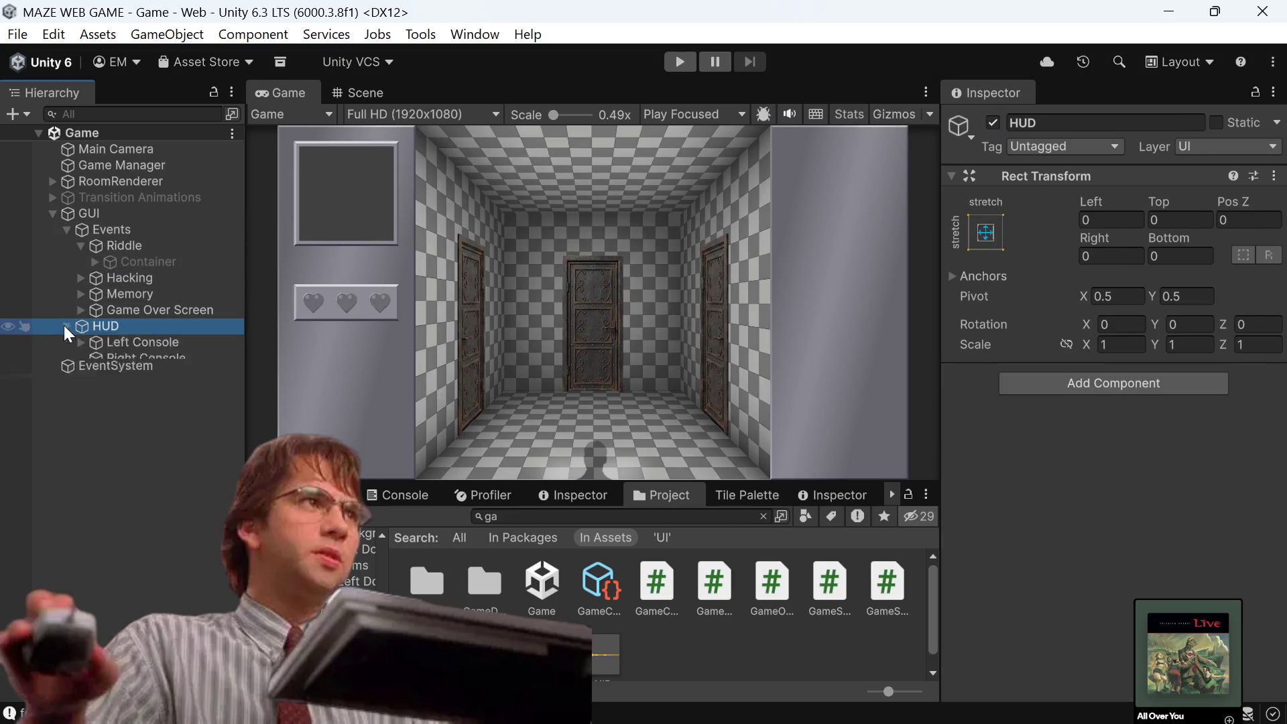
pyautogui.click(119, 355)
pyautogui.keyDown('shift'); pyautogui.click(139, 338); pyautogui.keyUp('shift')
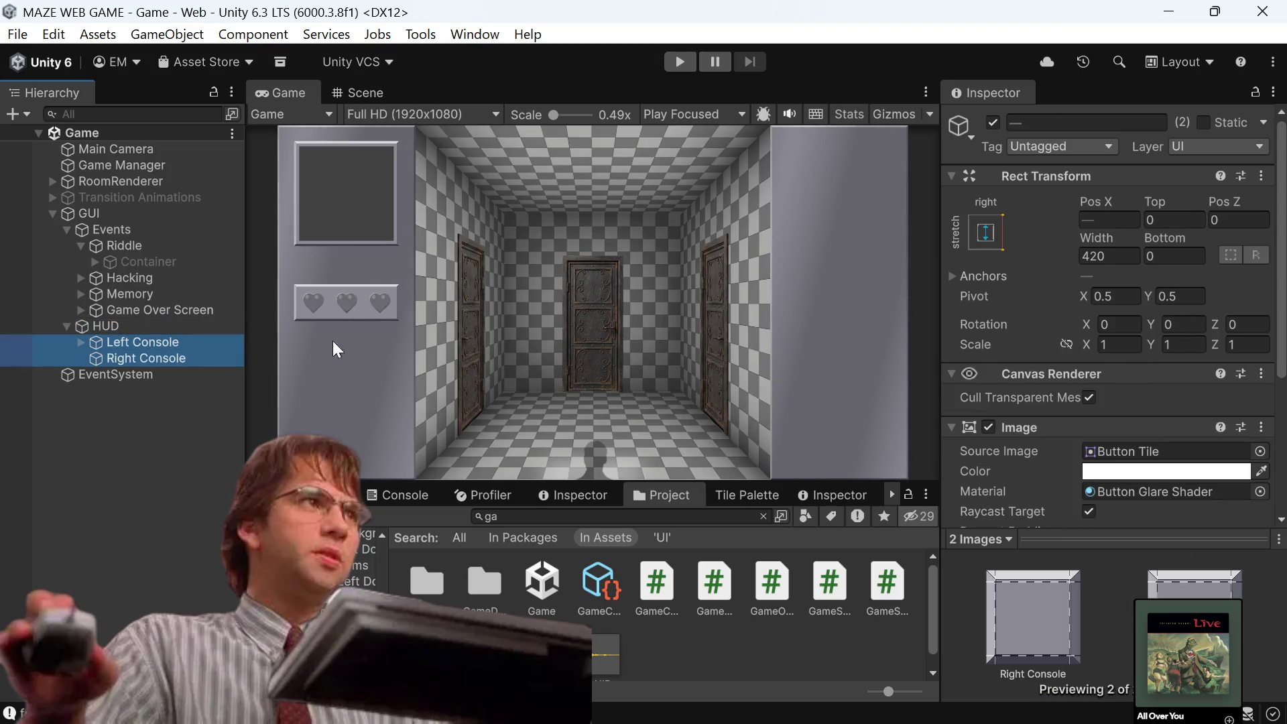
# Assign Button Material to the consoles' Image material.
pyautogui.click(1261, 492)
pyautogui.scroll(3, 1260, 482)
pyautogui.click(1241, 433)
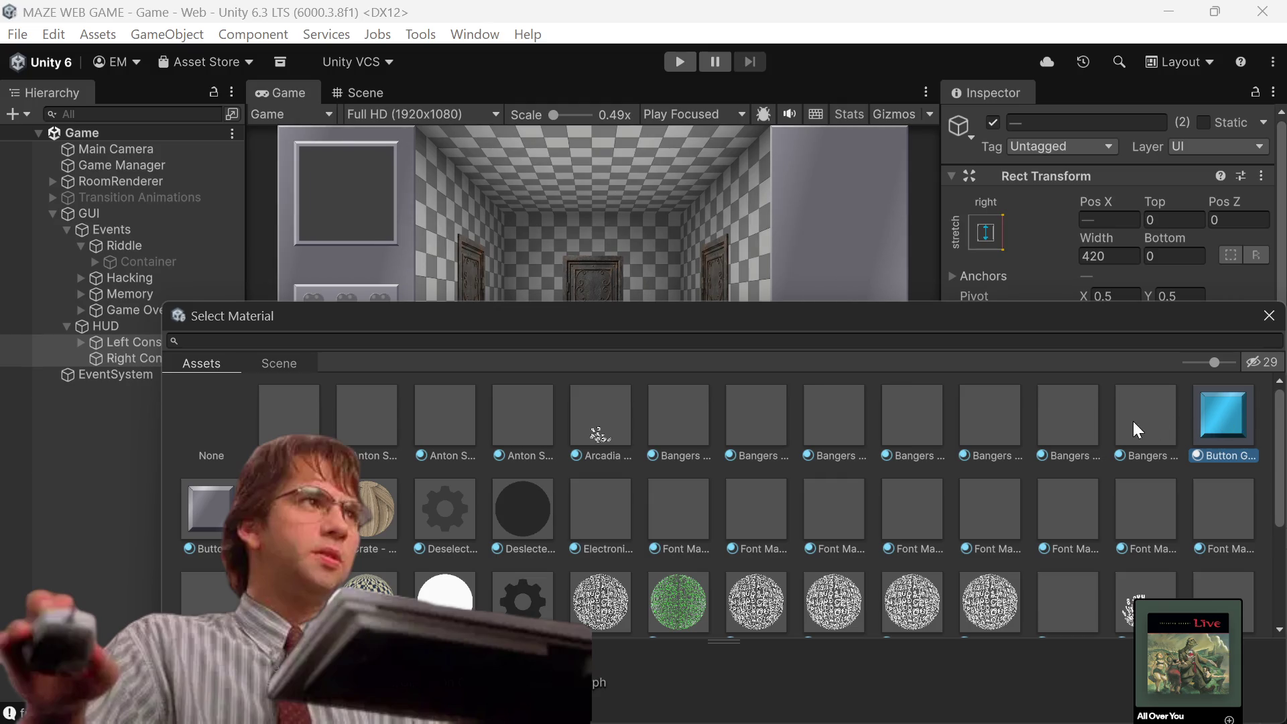
pyautogui.click(219, 512)
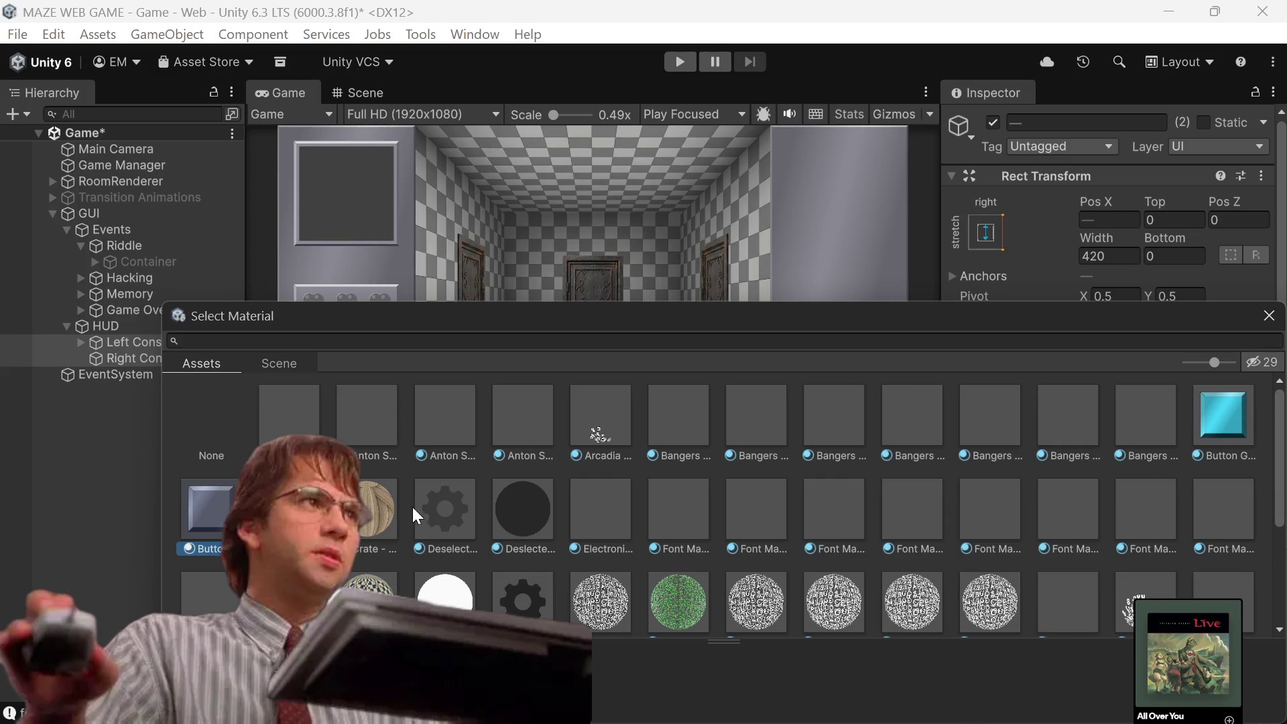
pyautogui.scroll(-3, 1012, 529)
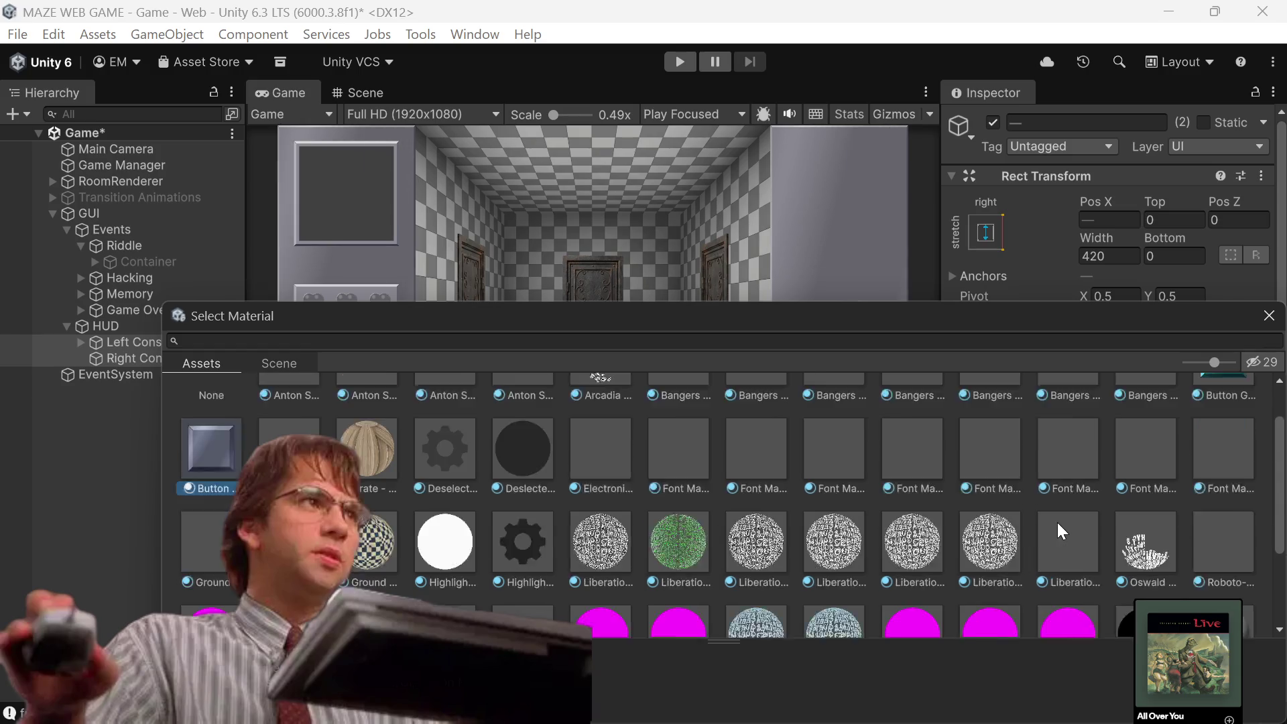
pyautogui.scroll(-2, 398, 550)
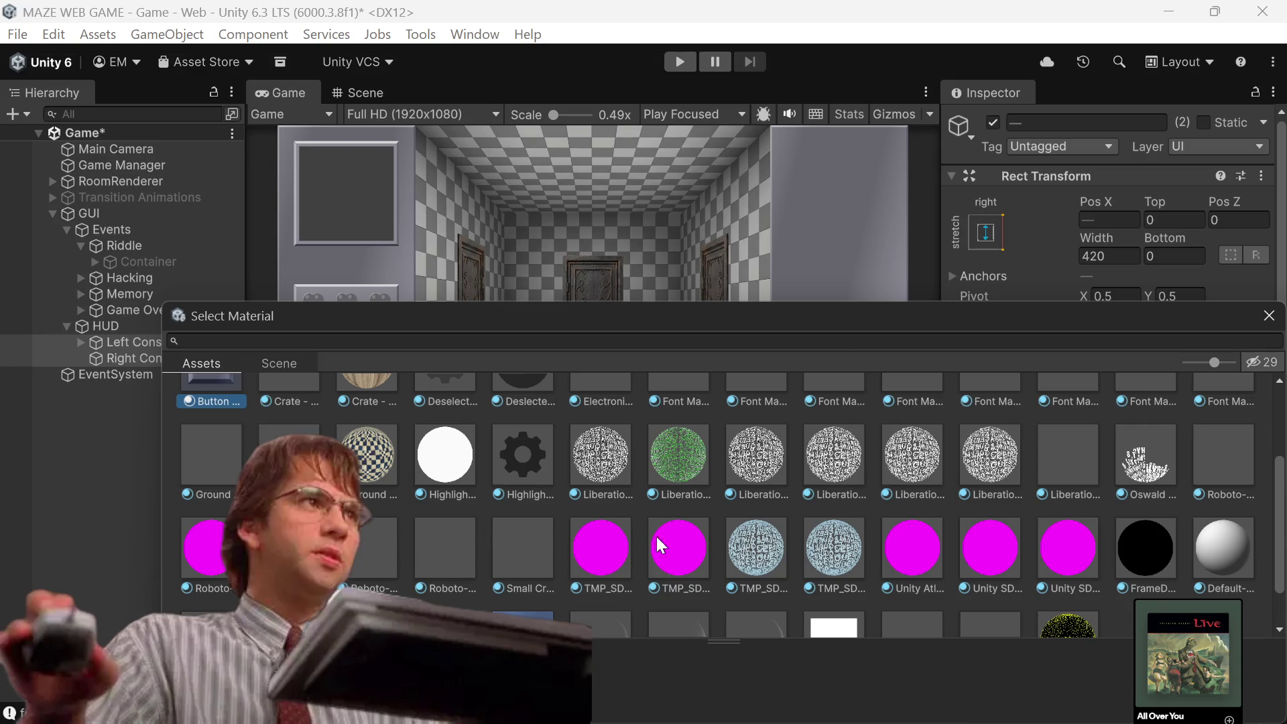
pyautogui.scroll(3, 1086, 489)
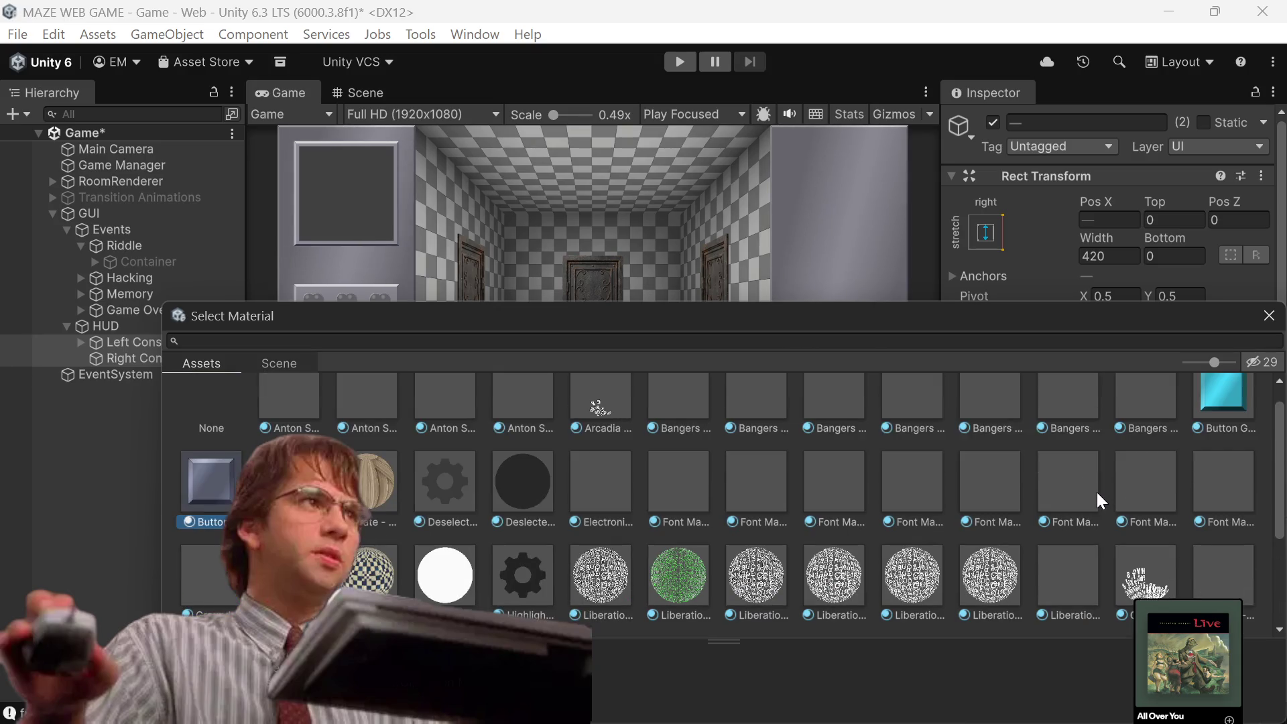
pyautogui.scroll(2, 1092, 489)
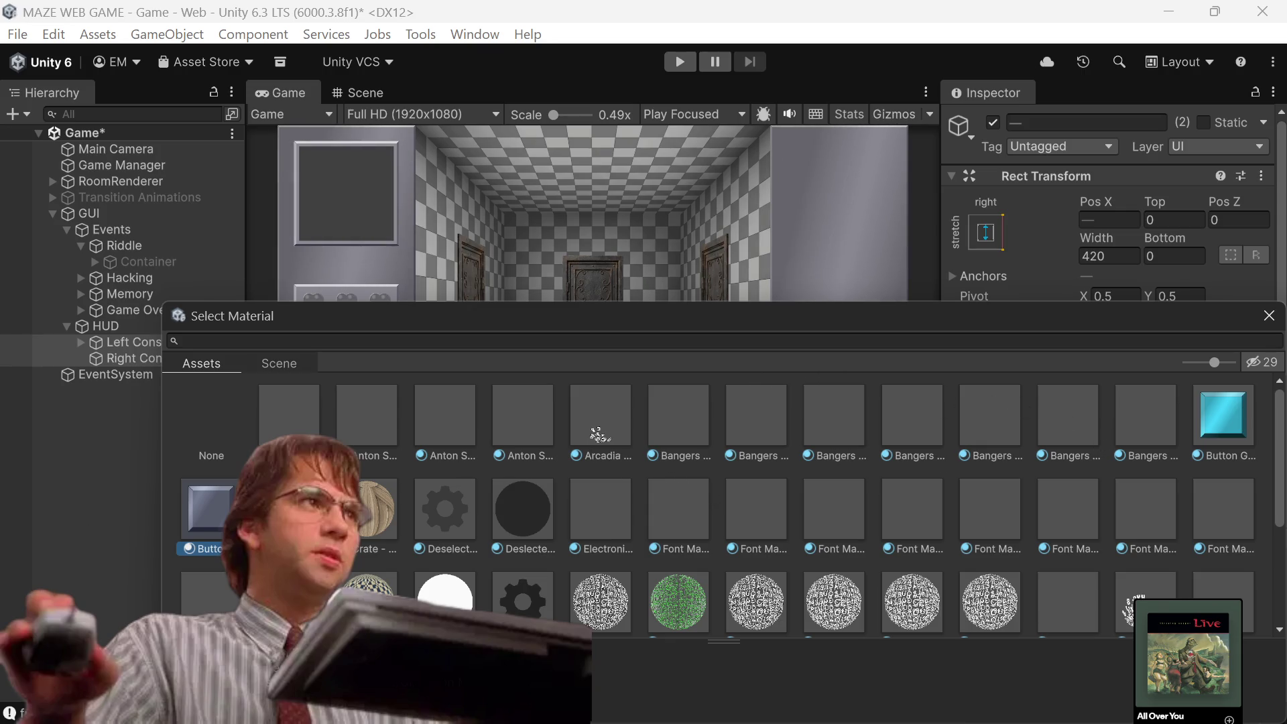
pyautogui.press('Escape')
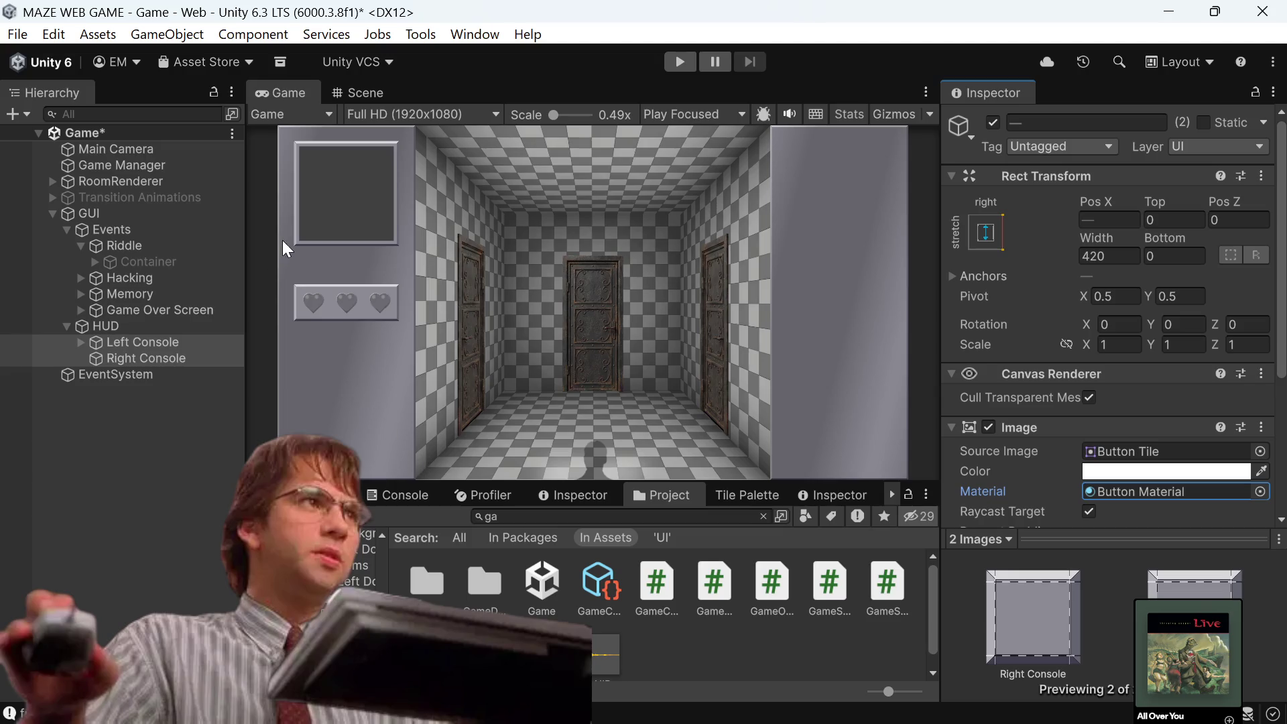
# Change the consoles' Image material to None instead.
pyautogui.click(1261, 492)
pyautogui.click(225, 405)
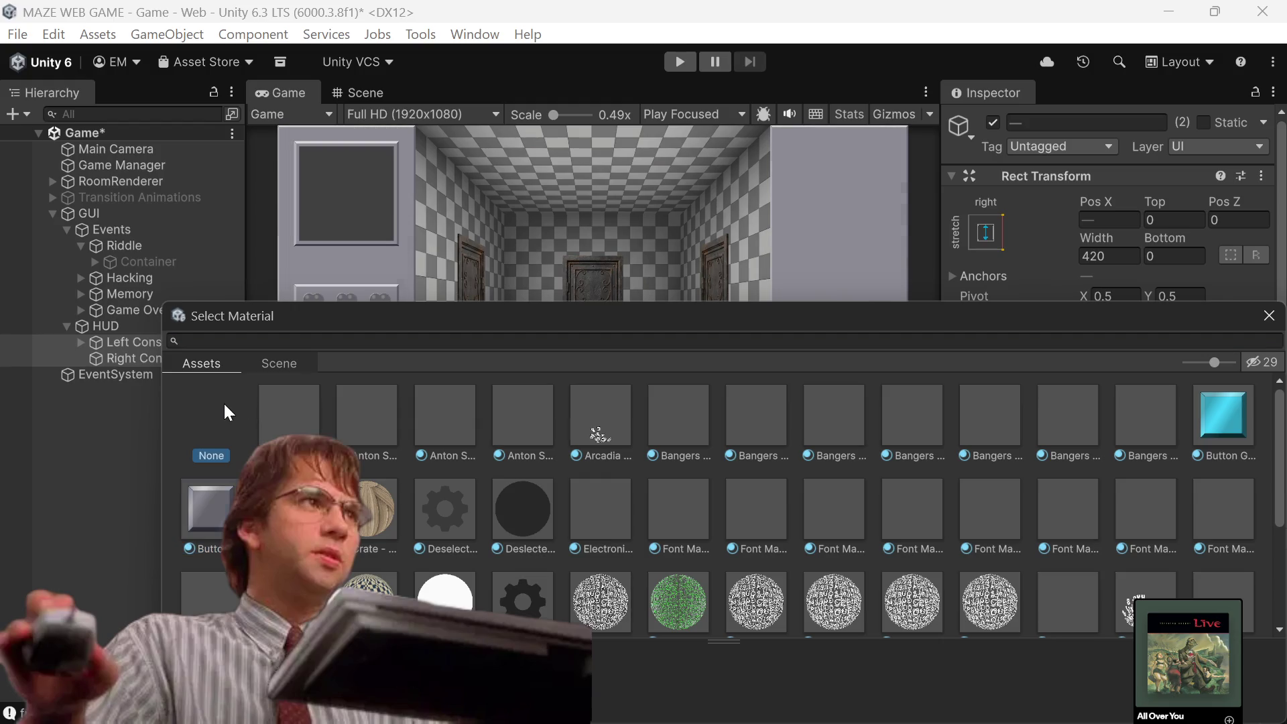
pyautogui.click(1269, 315)
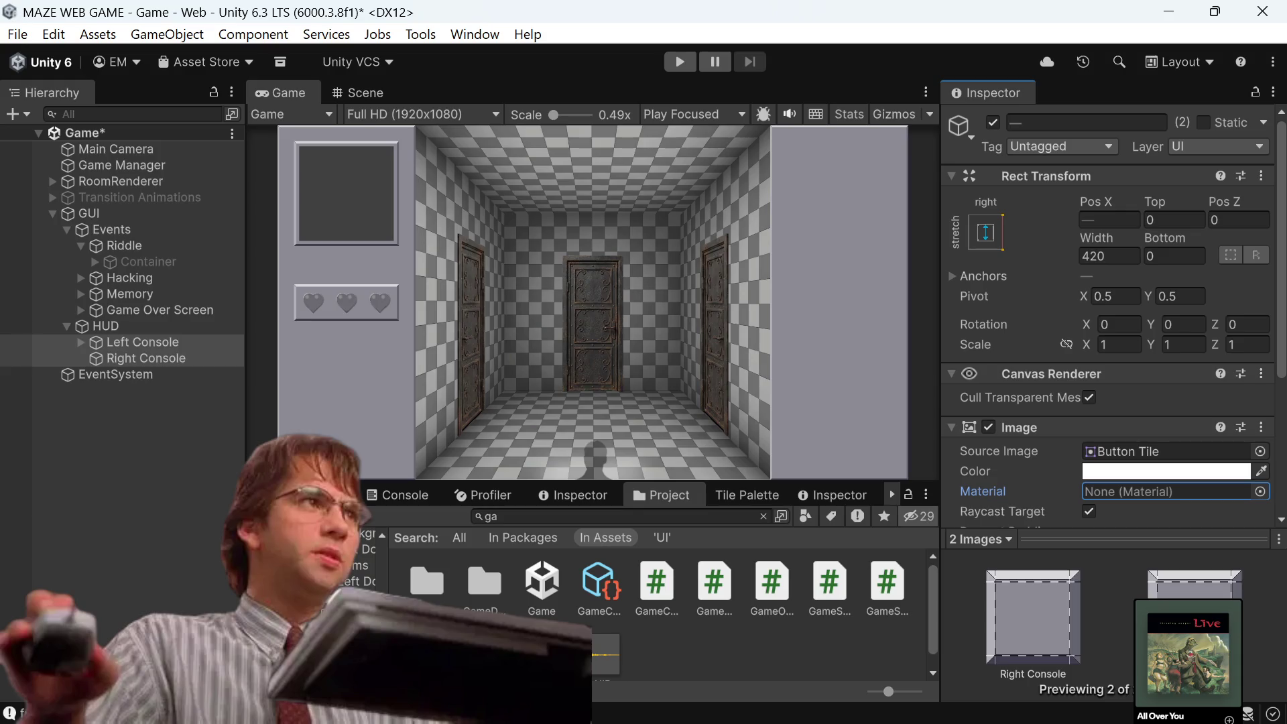
pyautogui.click(81, 295)
pyautogui.click(75, 292)
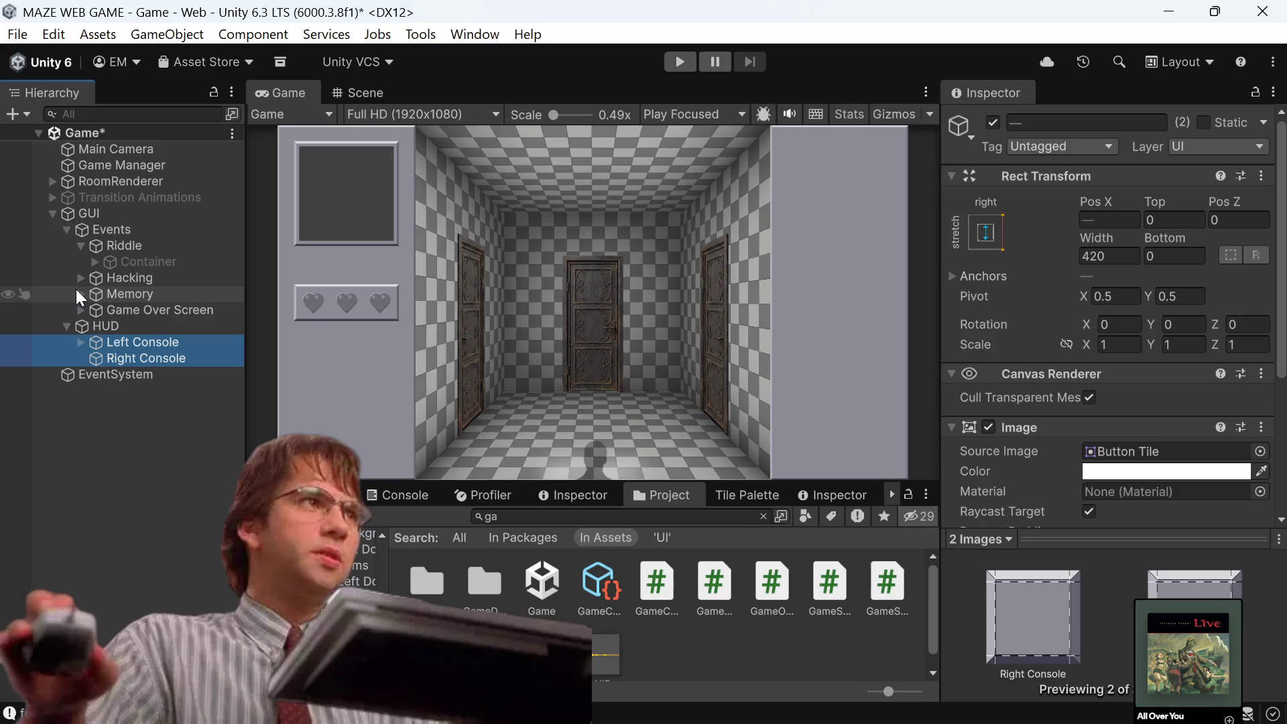
# Select the three Heart Containers under Left Console > Health Display > HealthIndicatorGroup.
pyautogui.click(80, 342)
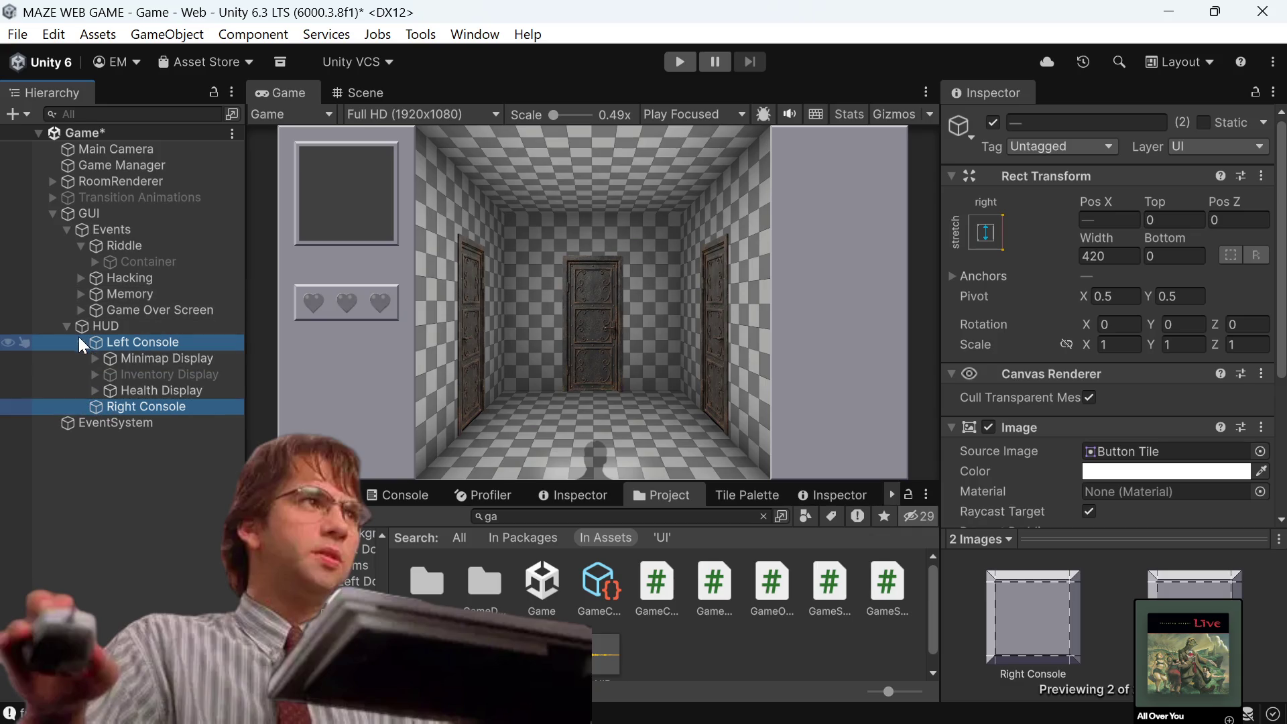
pyautogui.click(132, 391)
pyautogui.click(94, 390)
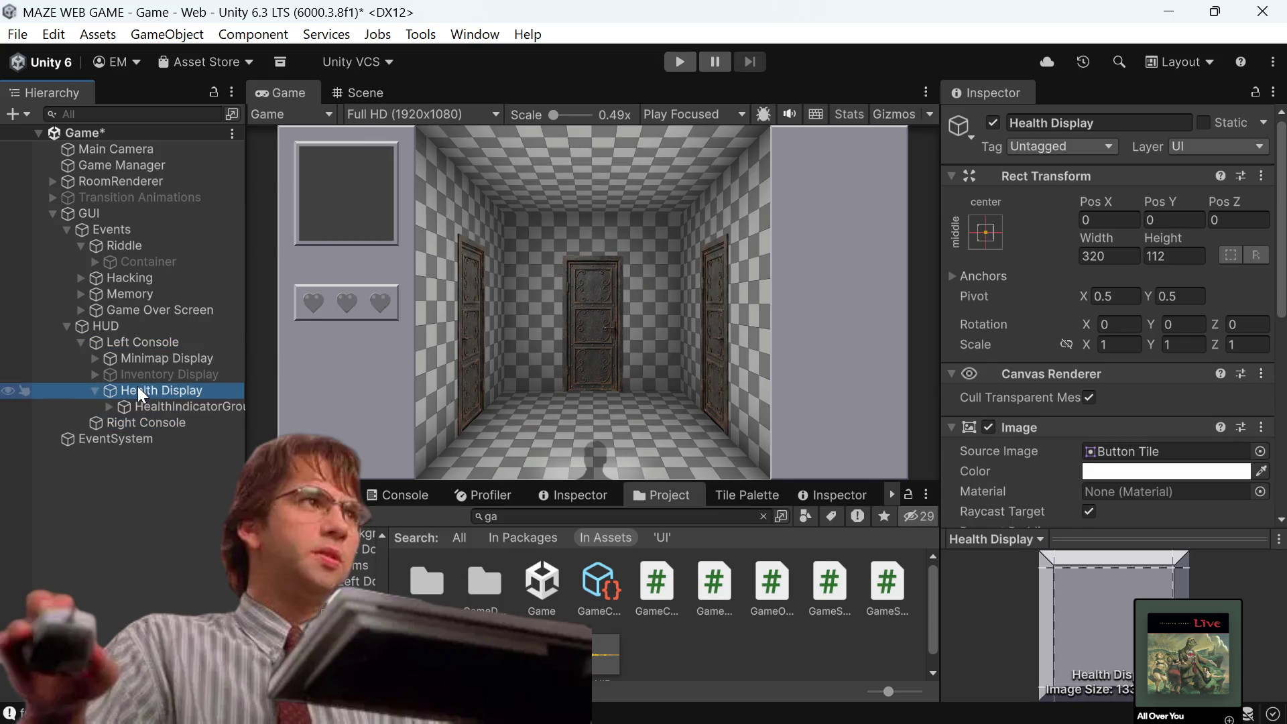
pyautogui.click(109, 407)
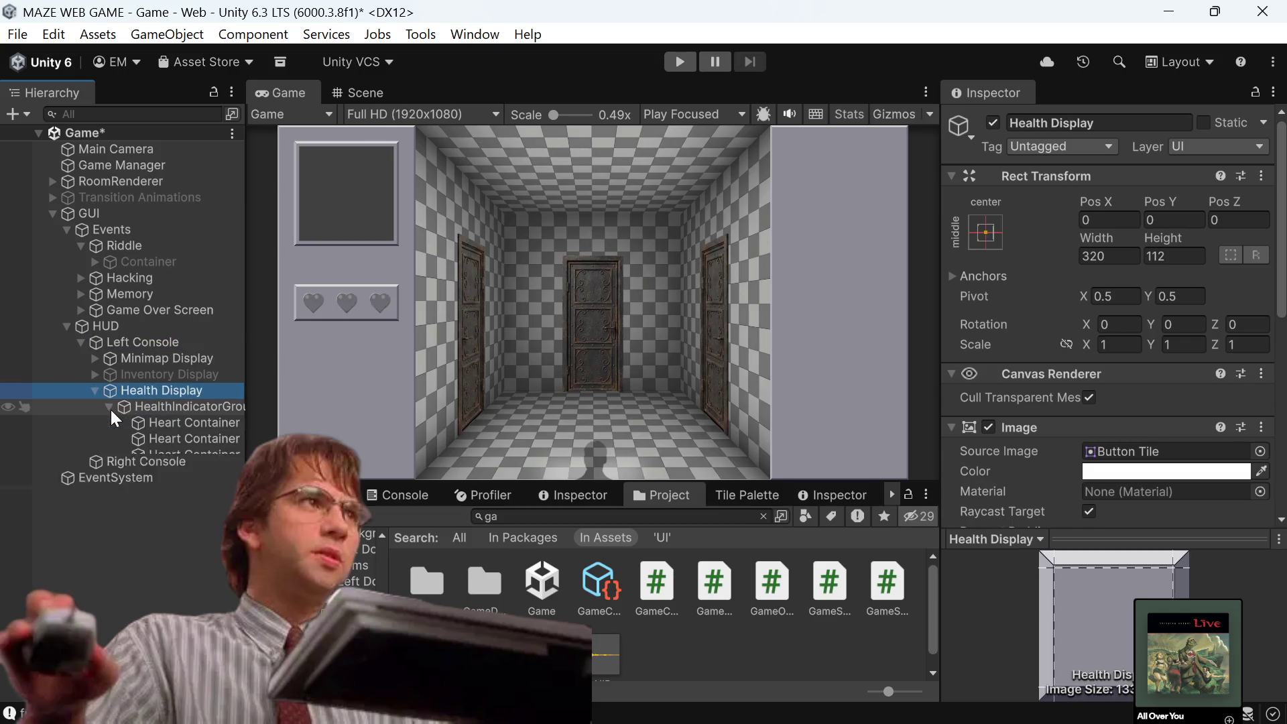
pyautogui.click(174, 427)
pyautogui.keyDown('shift'); pyautogui.click(167, 457); pyautogui.keyUp('shift')
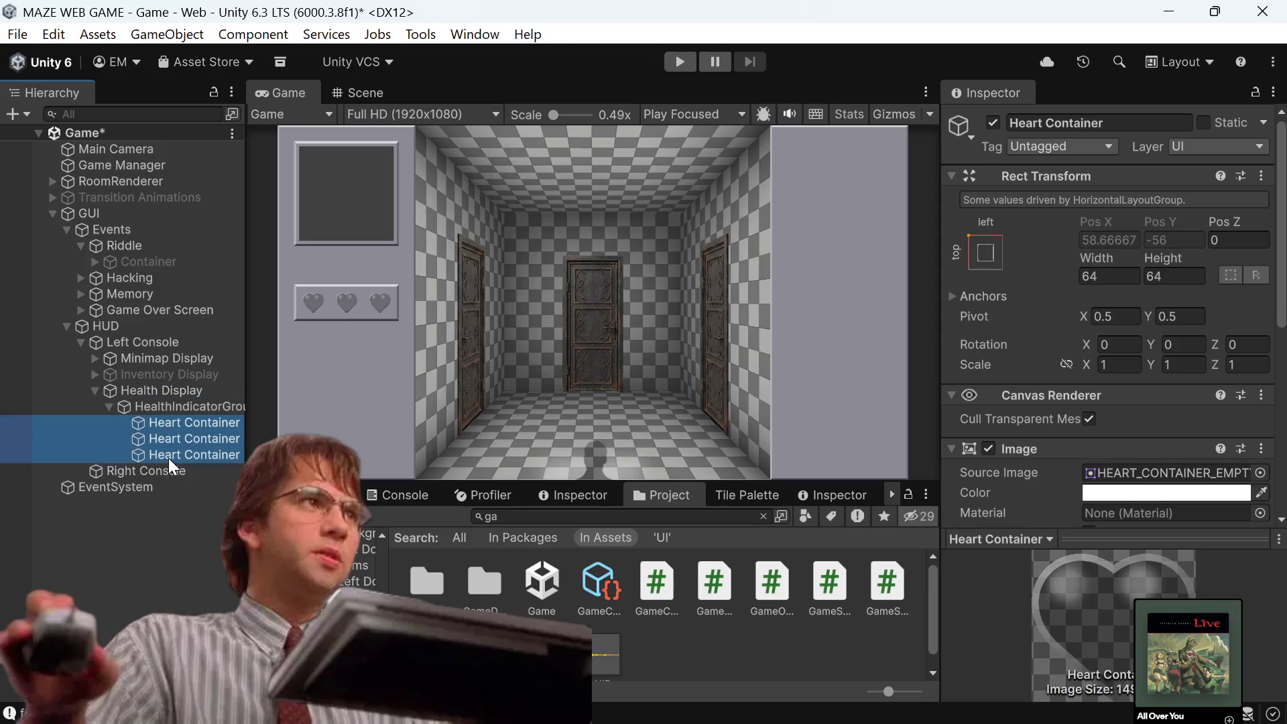
# Set the hearts' Image material to Button Material and center them in the preview.
pyautogui.scroll(-5, 1268, 422)
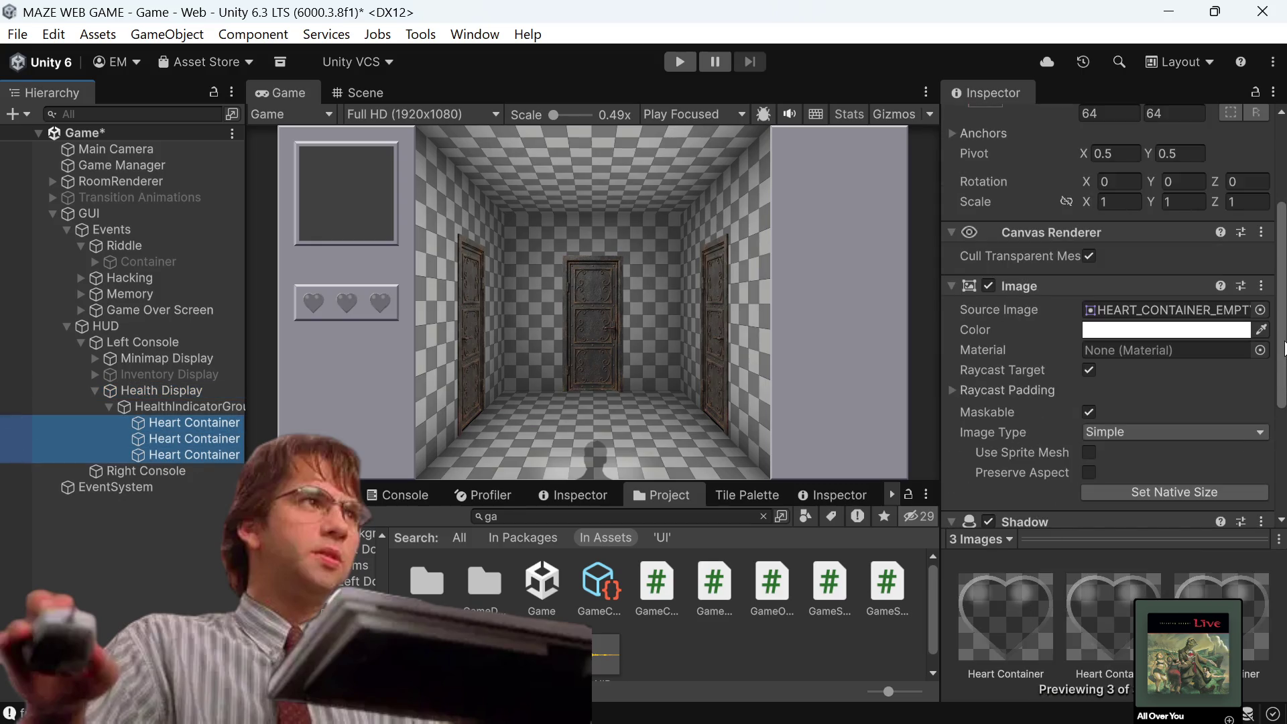
pyautogui.click(1262, 349)
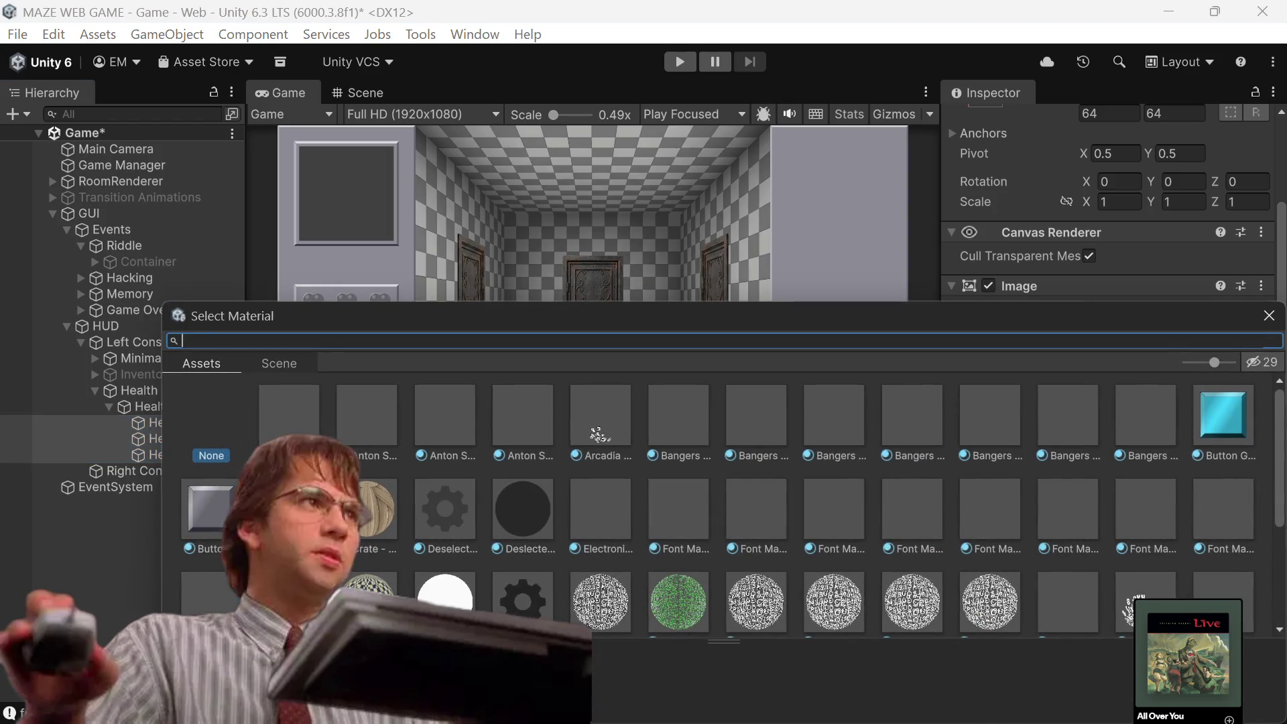
pyautogui.doubleClick(190, 516)
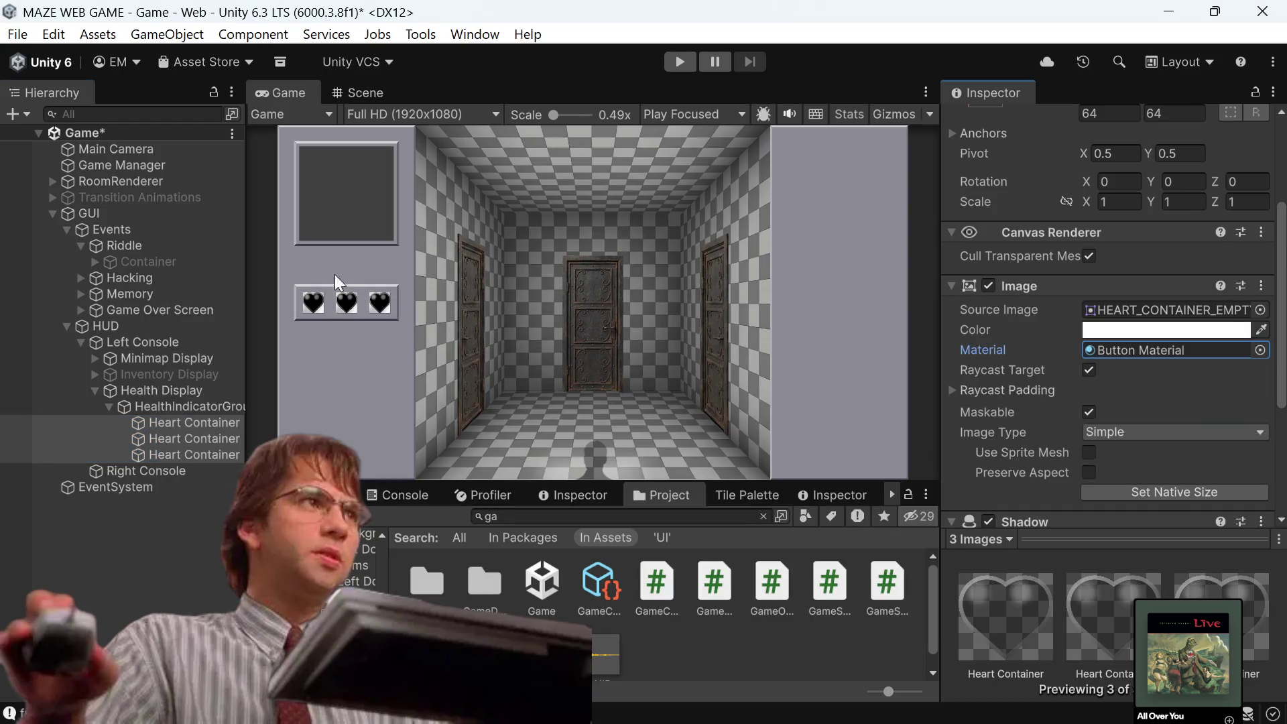
pyautogui.scroll(5, 327, 290)
pyautogui.scroll(5, 327, 289)
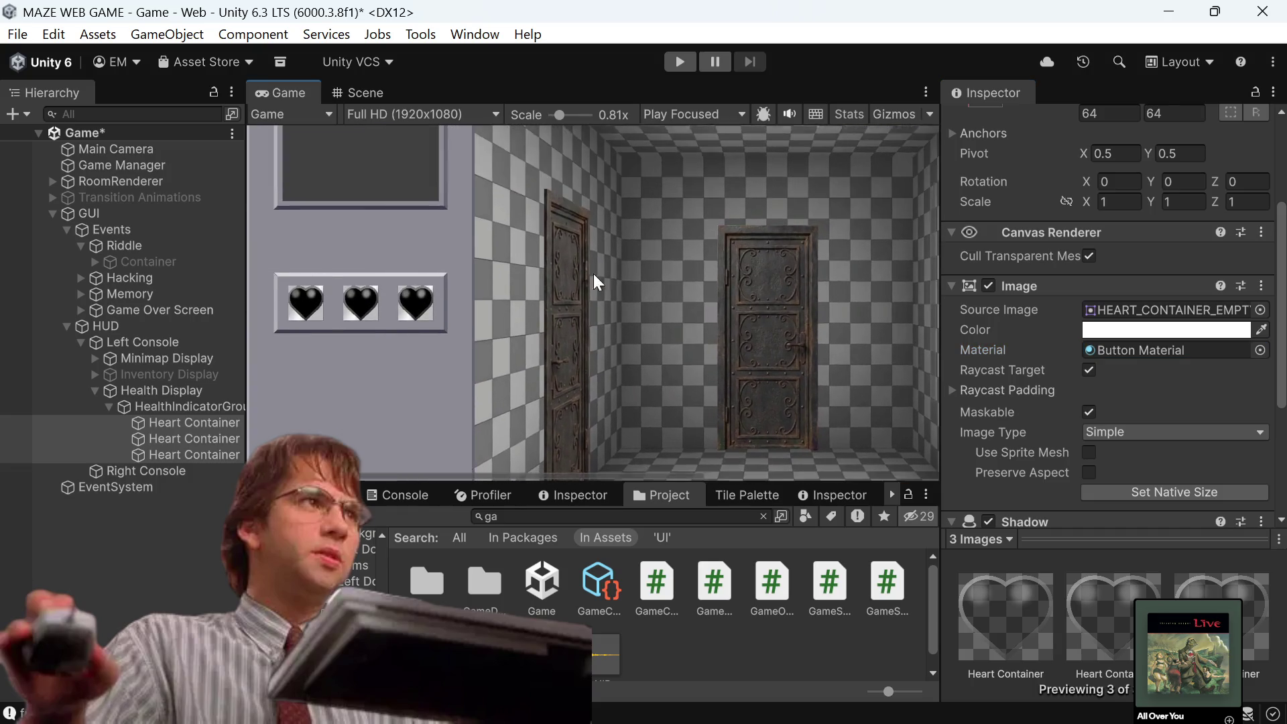
pyautogui.moveTo(354, 300); pyautogui.dragTo(561, 337)
pyautogui.scroll(3, 562, 337)
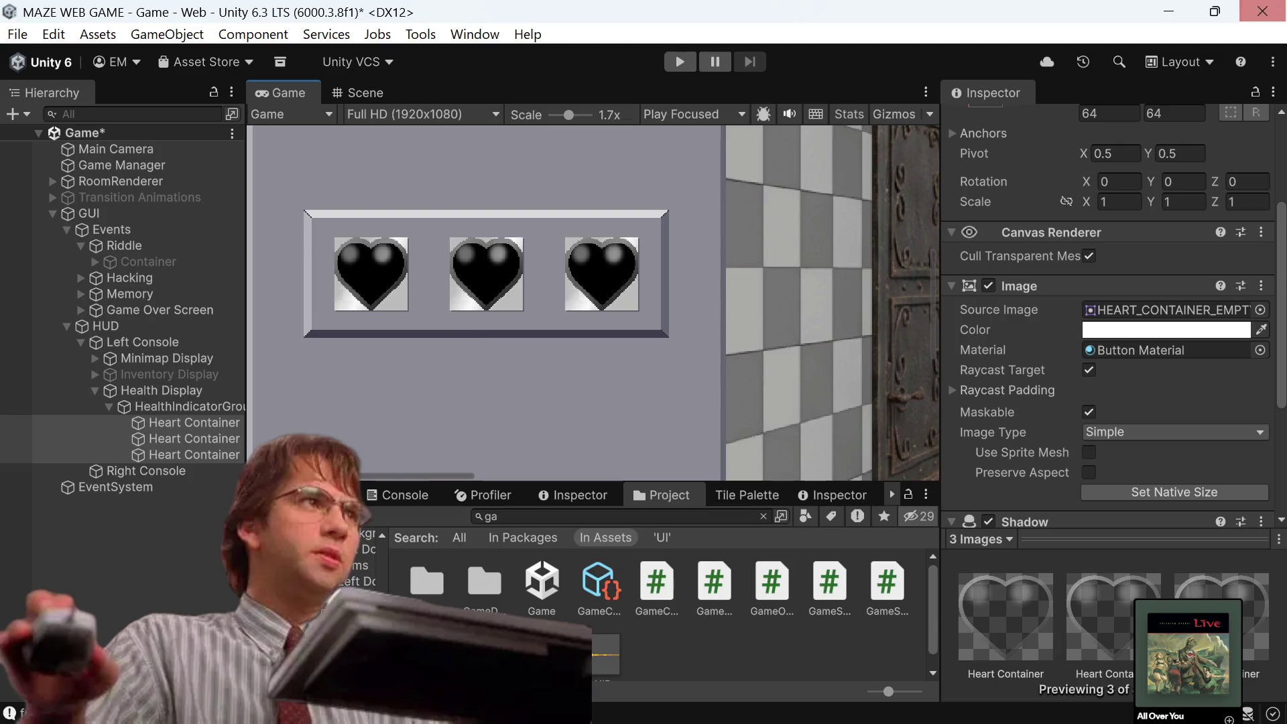
pyautogui.click(1119, 430)
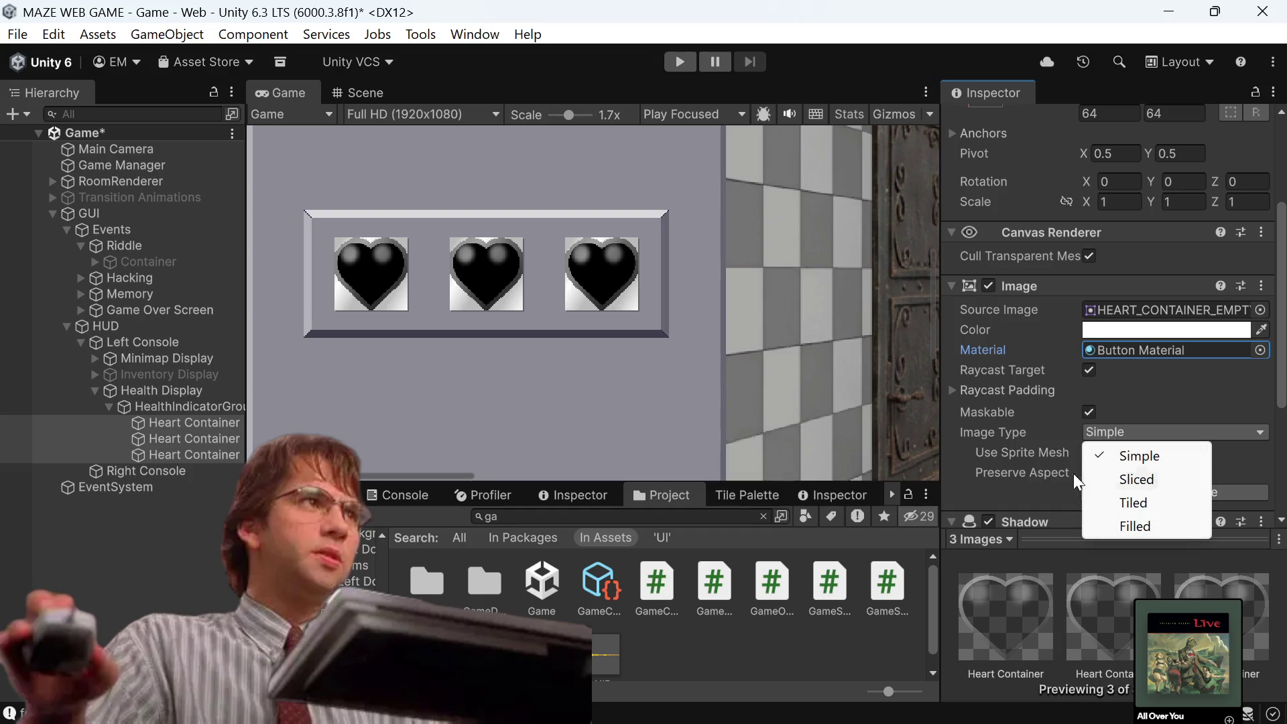
pyautogui.click(981, 471)
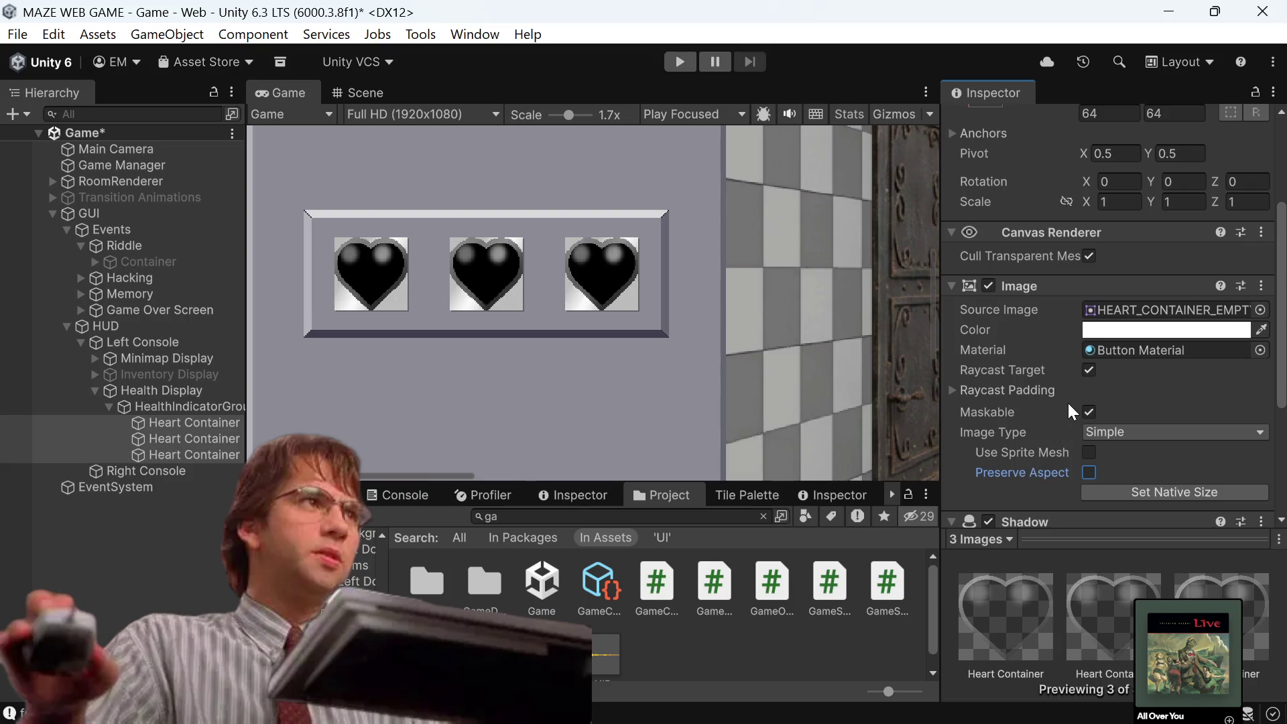
pyautogui.scroll(-2, 1068, 403)
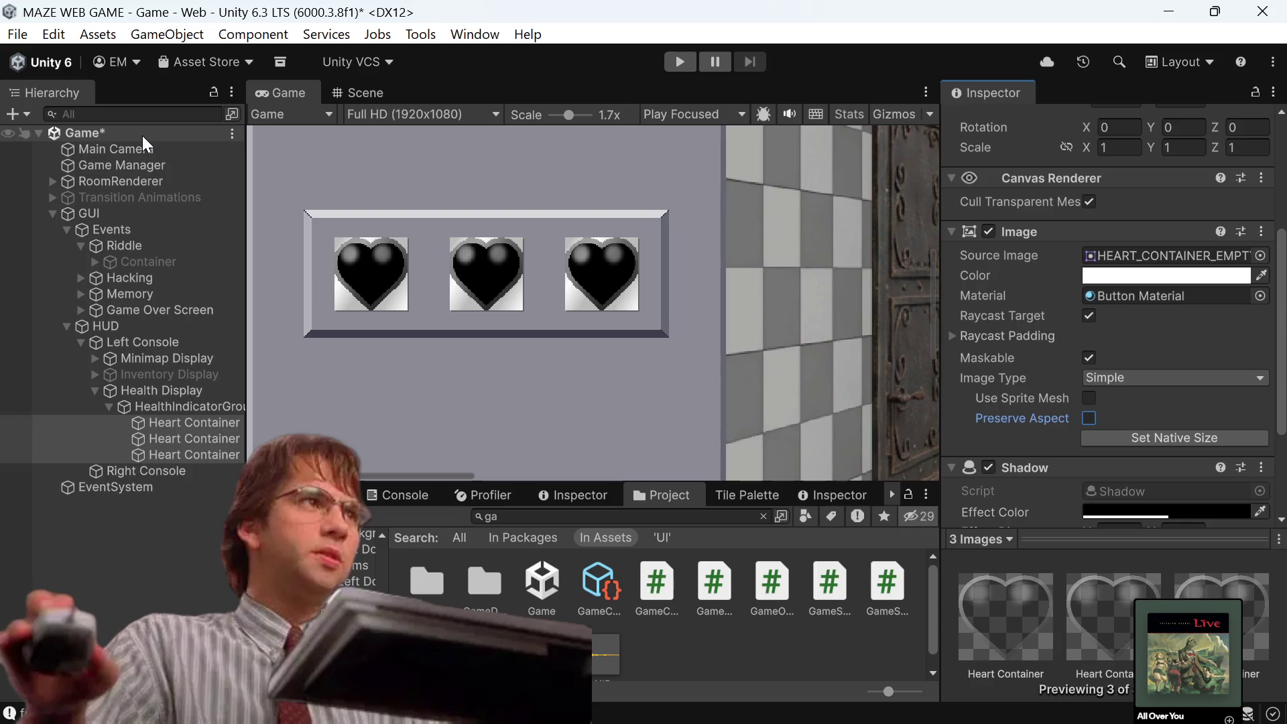
# Switch the GUI canvas Render Mode from Screen Space - Overlay to Screen Space - Camera.
pyautogui.click(123, 213)
pyautogui.scroll(-4, 1105, 355)
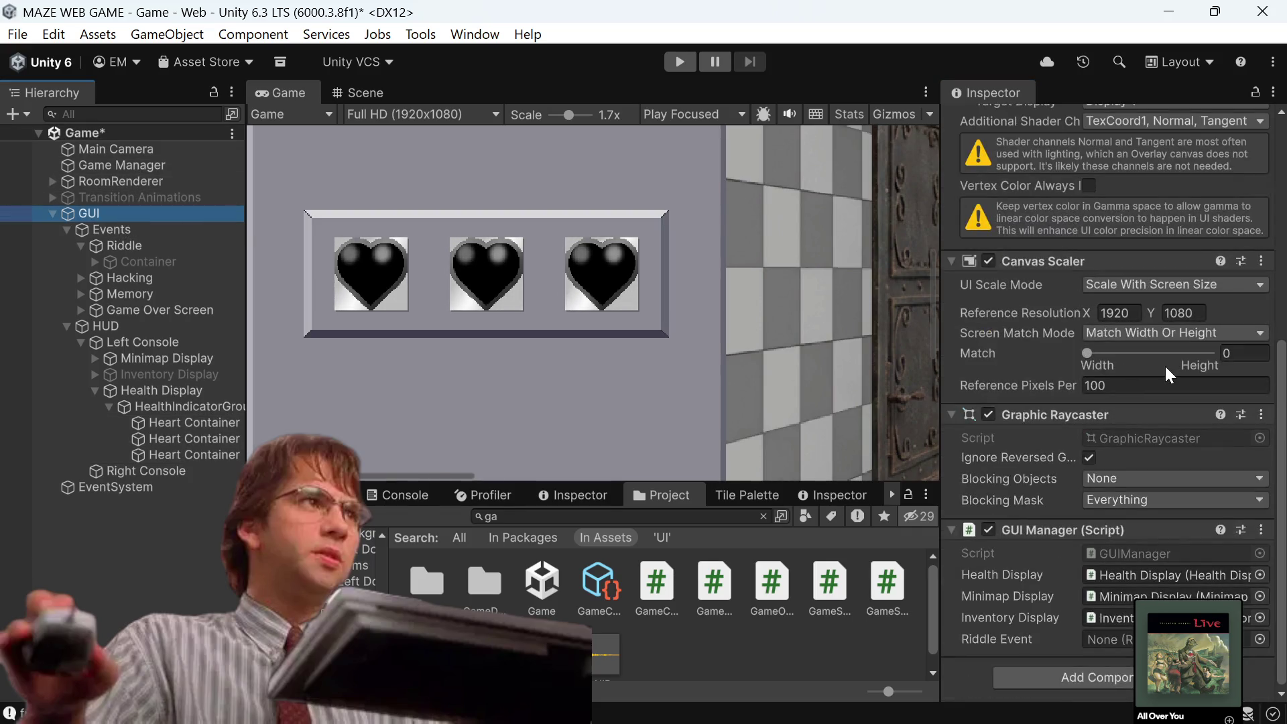
pyautogui.scroll(4, 1131, 369)
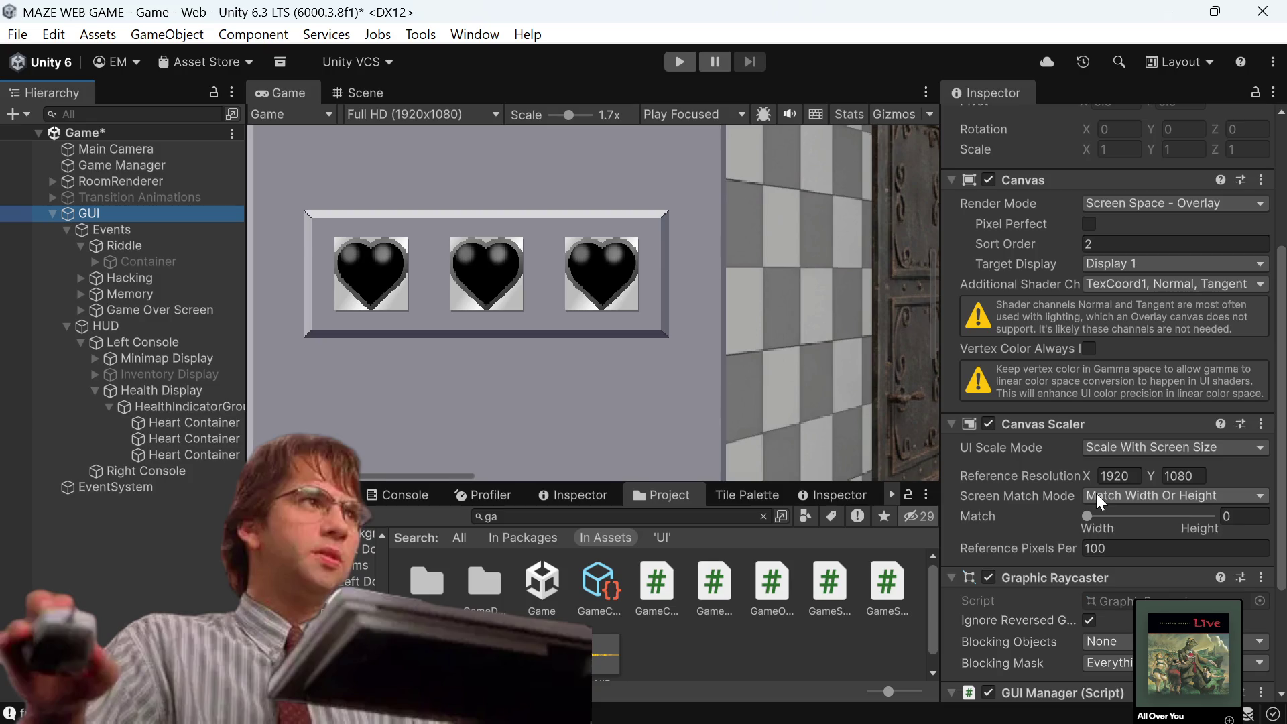
pyautogui.scroll(2, 1206, 288)
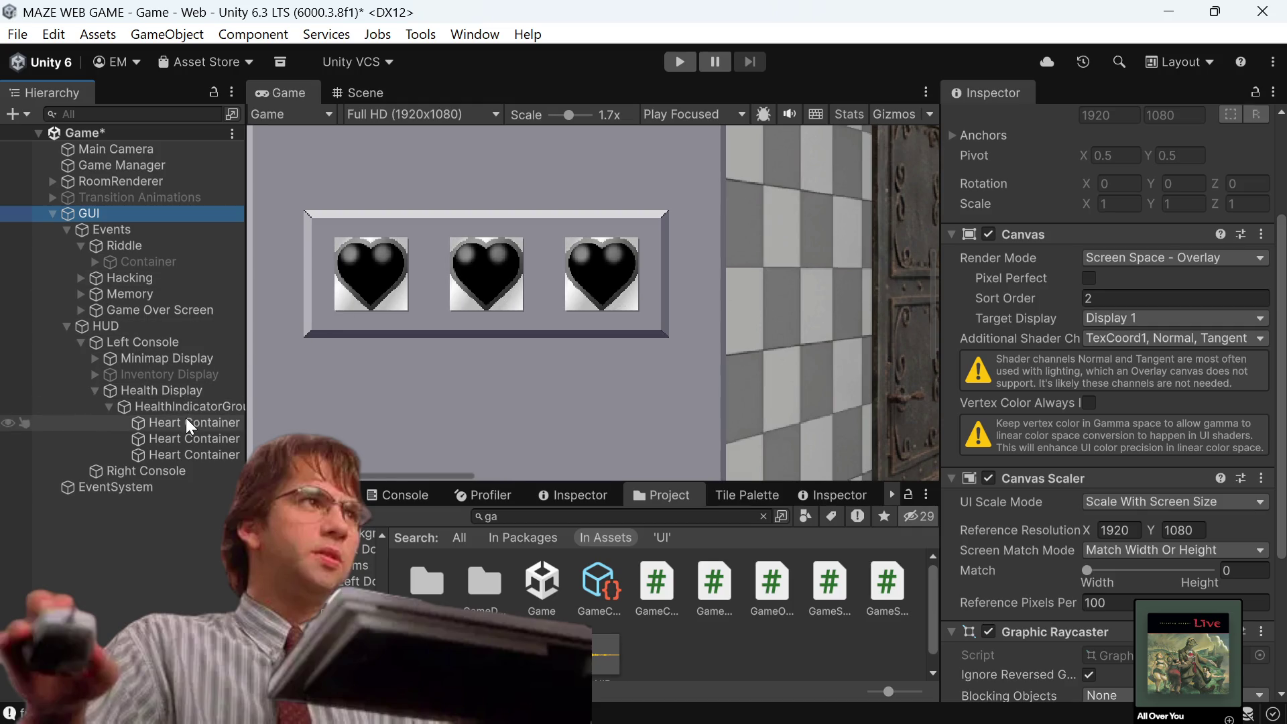
pyautogui.click(1191, 260)
pyautogui.click(1167, 307)
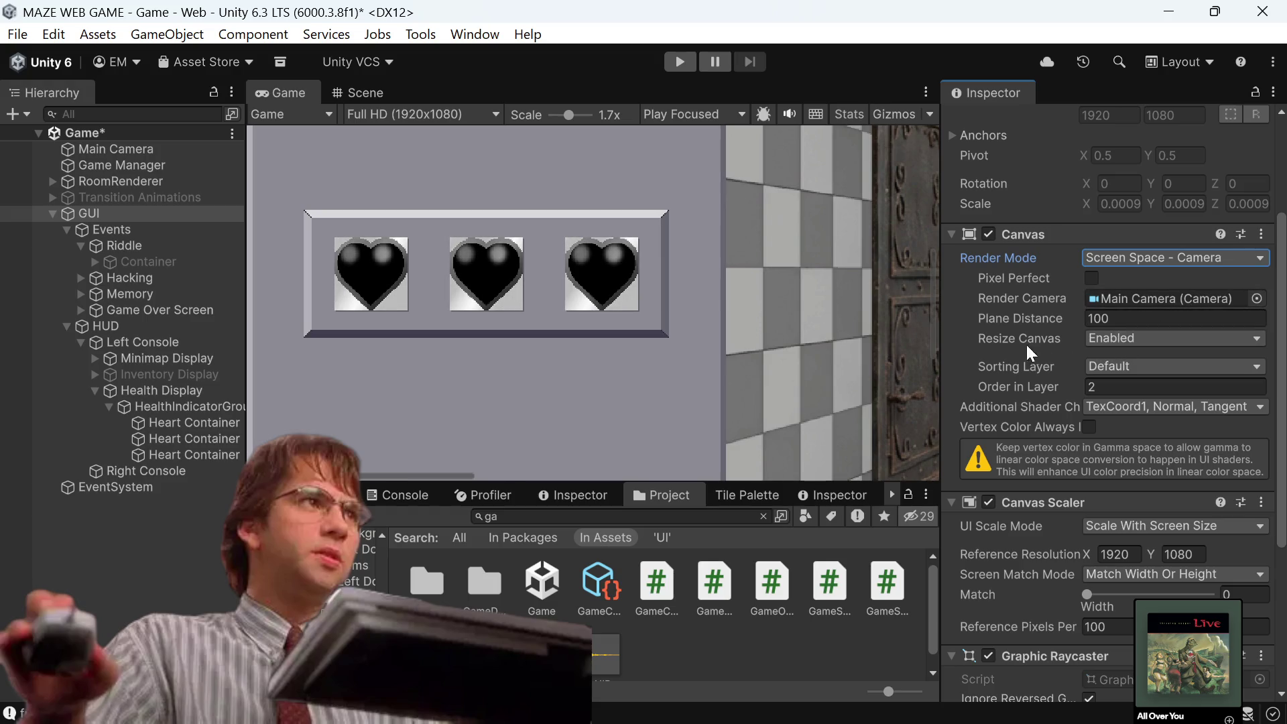
pyautogui.scroll(-5, 403, 287)
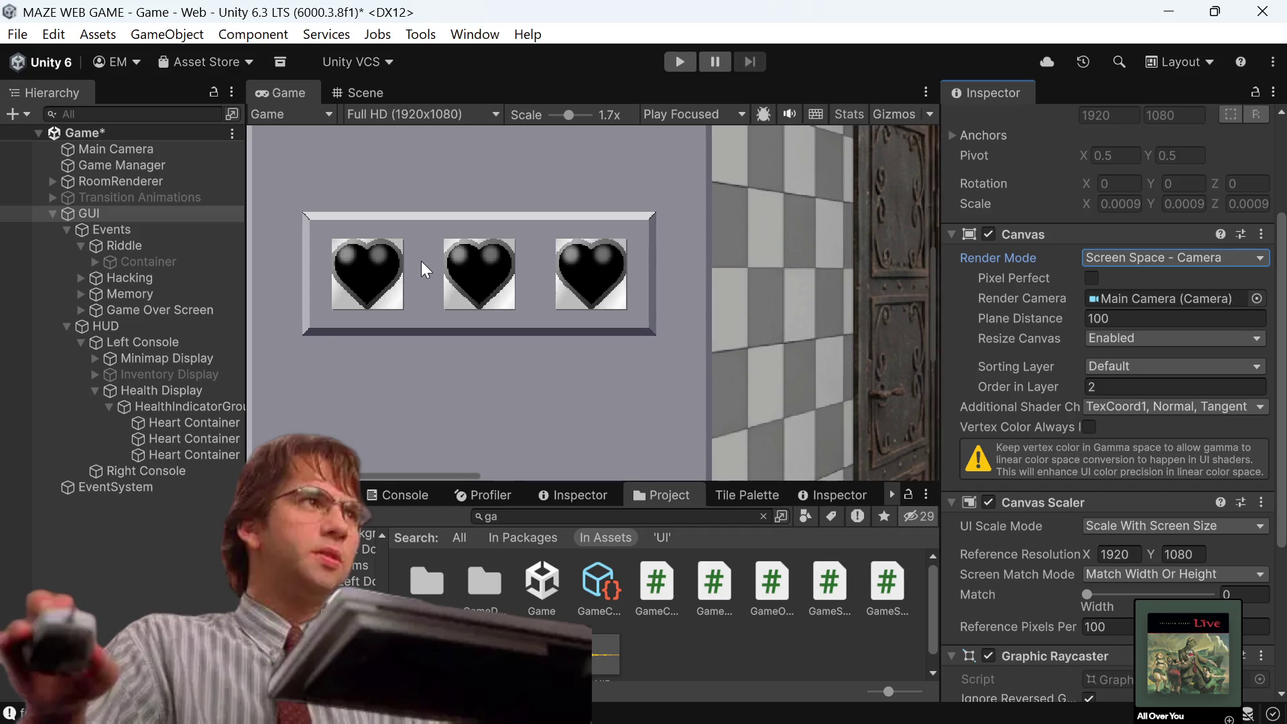
pyautogui.scroll(-5, 491, 469)
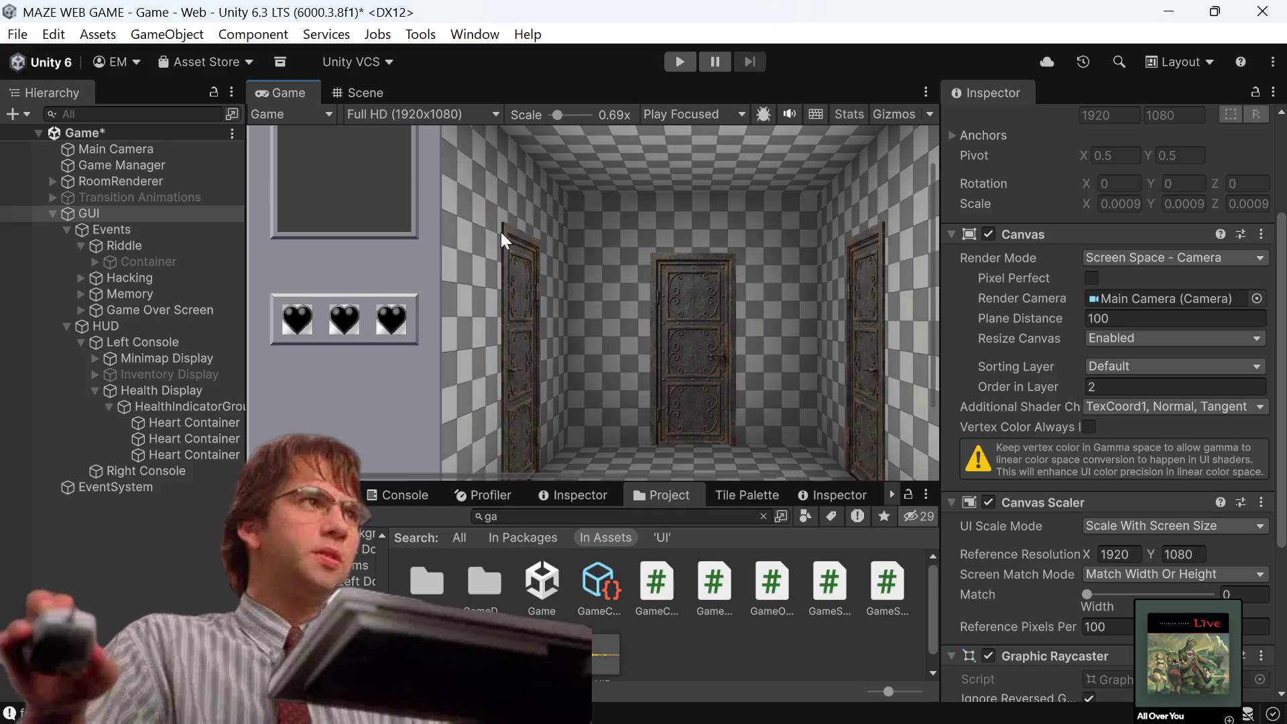
pyautogui.scroll(-3, 473, 256)
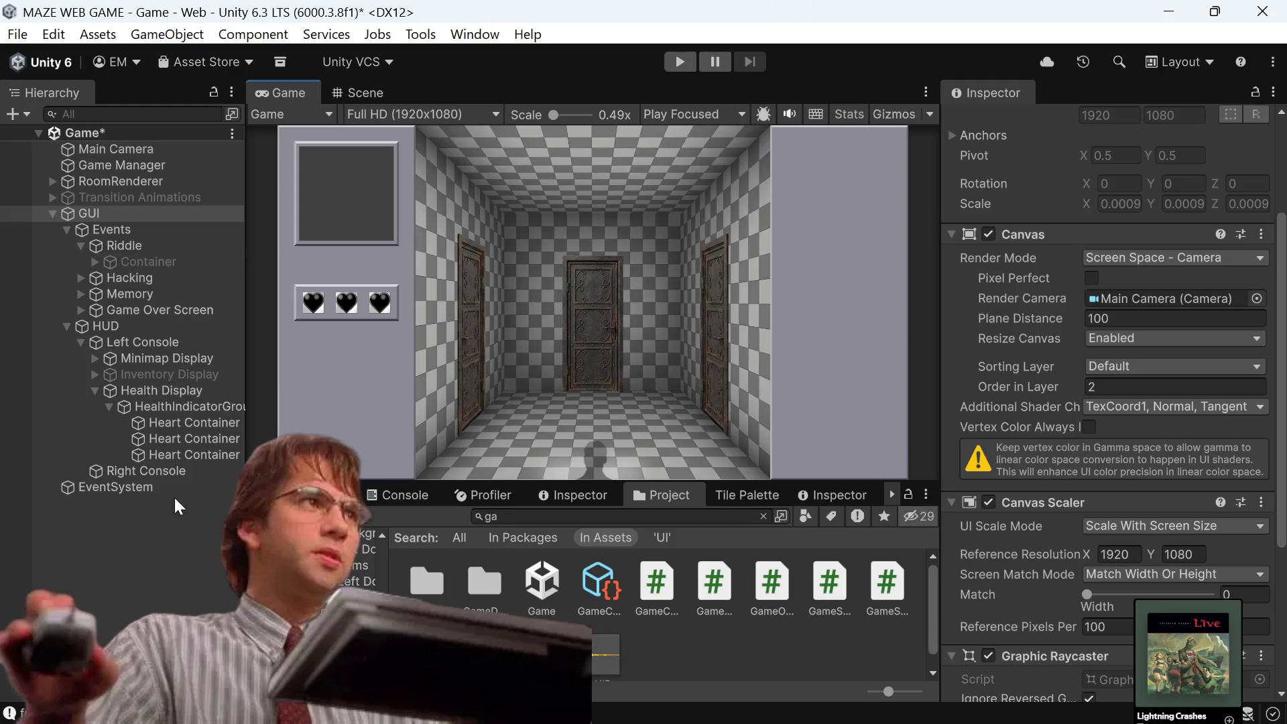
# Set HEART_CONTAINER_EMPTY's Mesh Type to Tight and save the import change.
pyautogui.click(210, 422)
pyautogui.scroll(-3, 1053, 386)
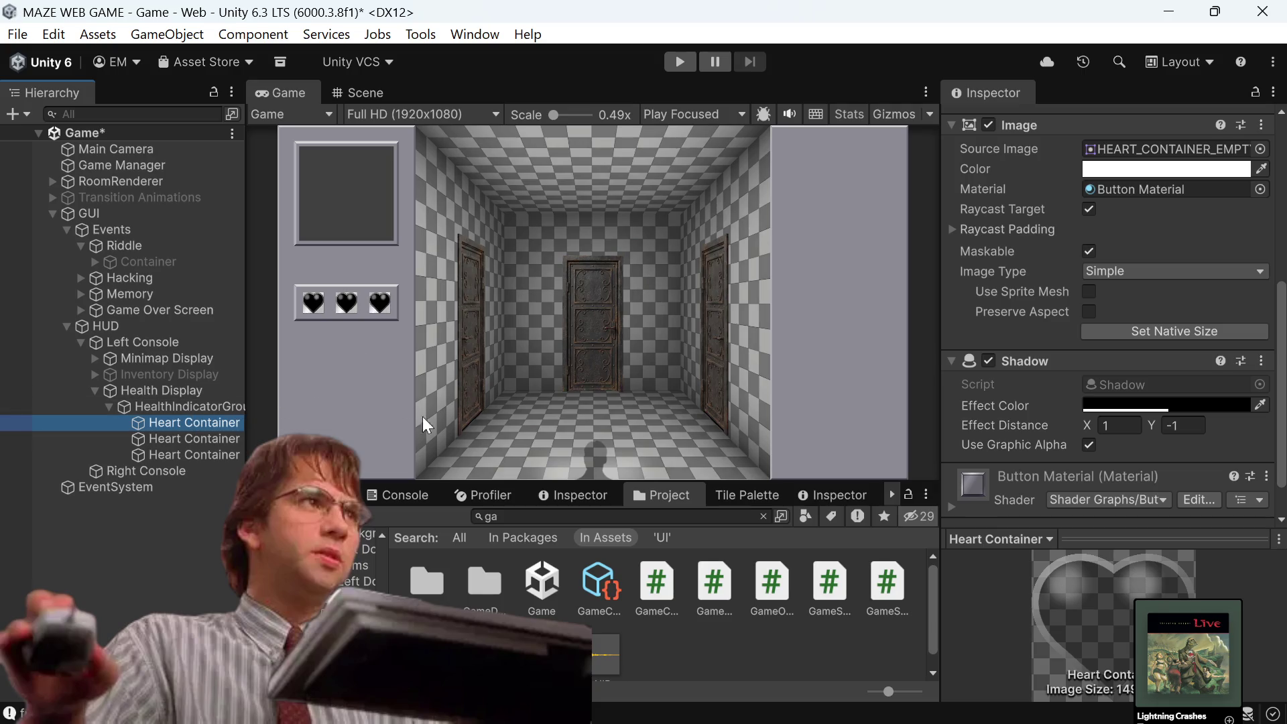
pyautogui.click(763, 516)
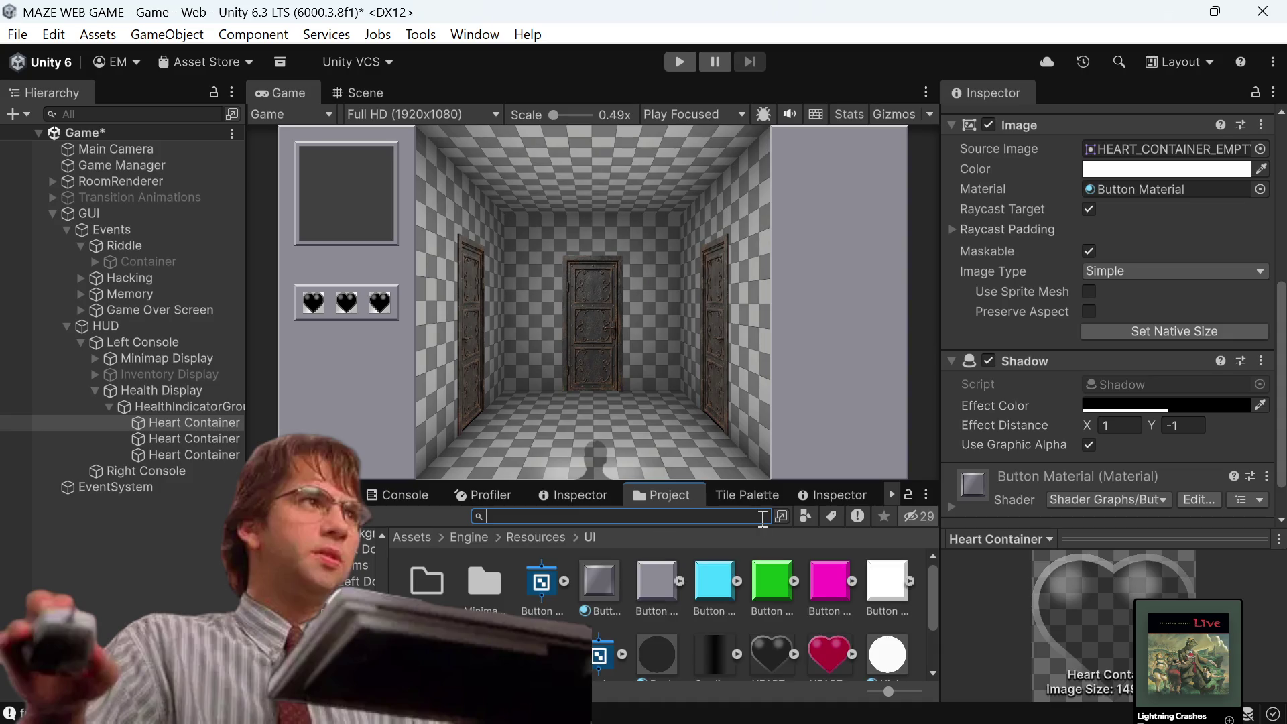
pyautogui.click(1243, 158)
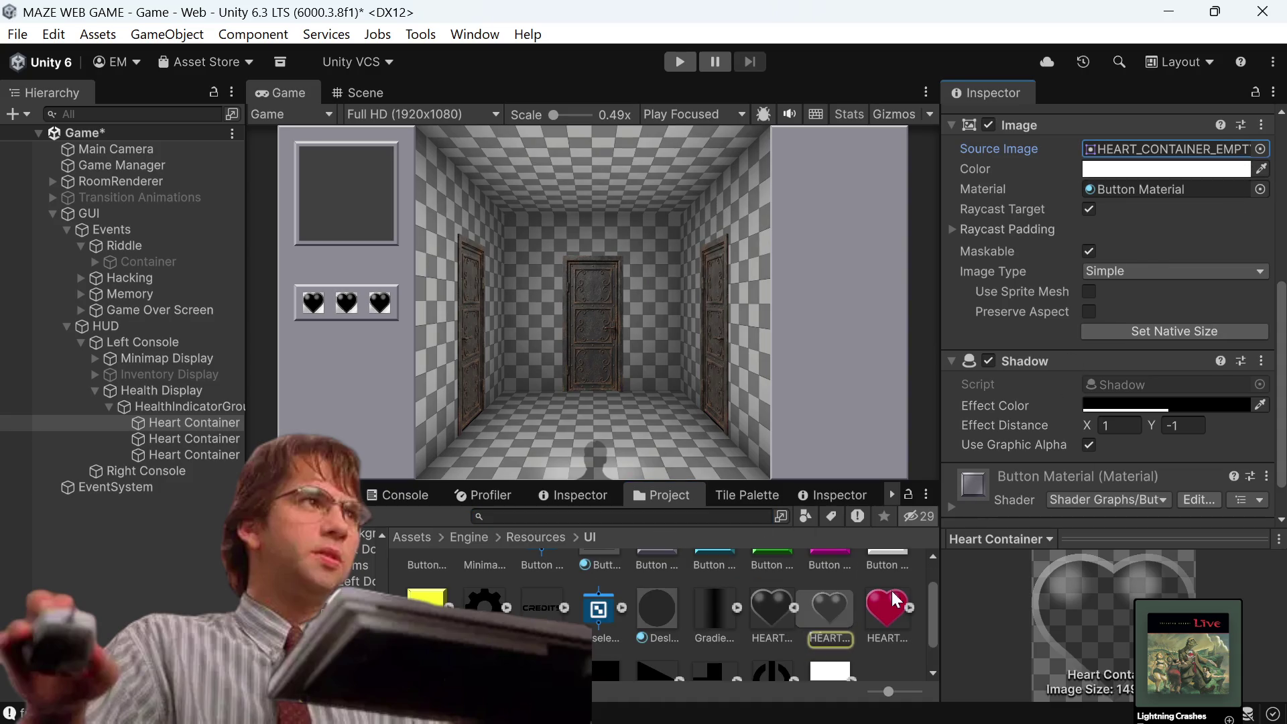
pyautogui.click(779, 618)
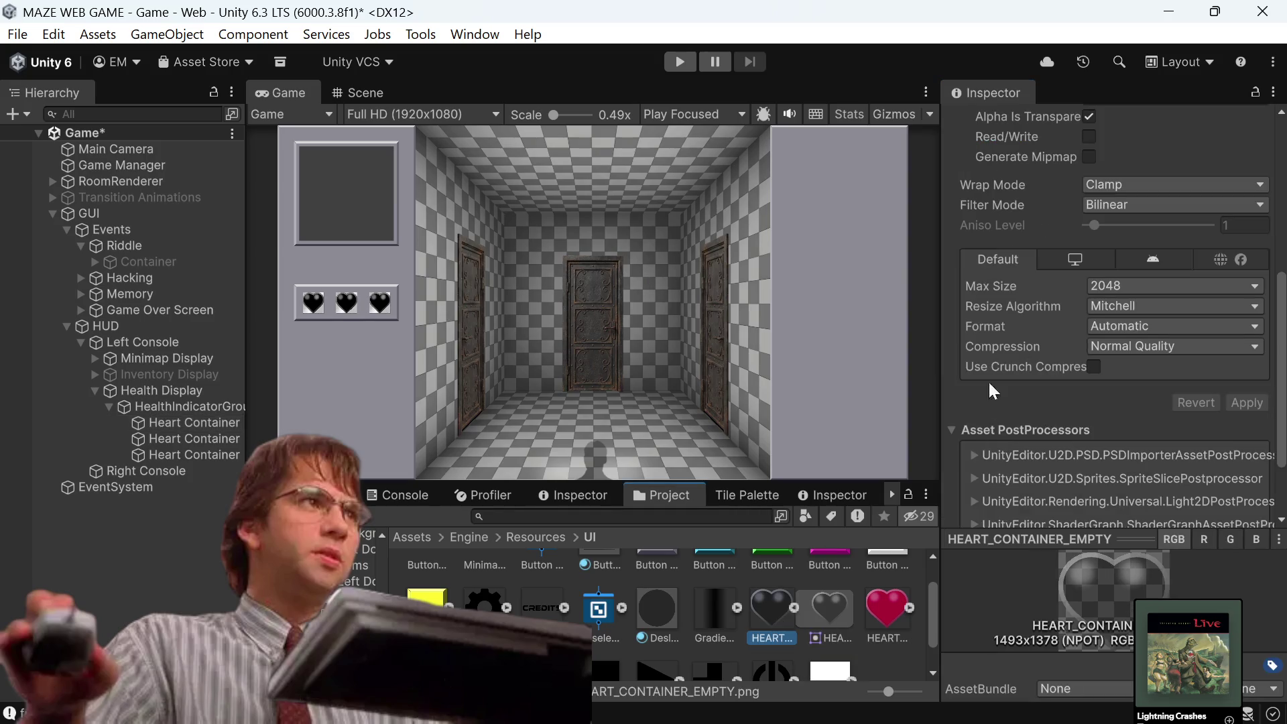
pyautogui.scroll(10, 1171, 285)
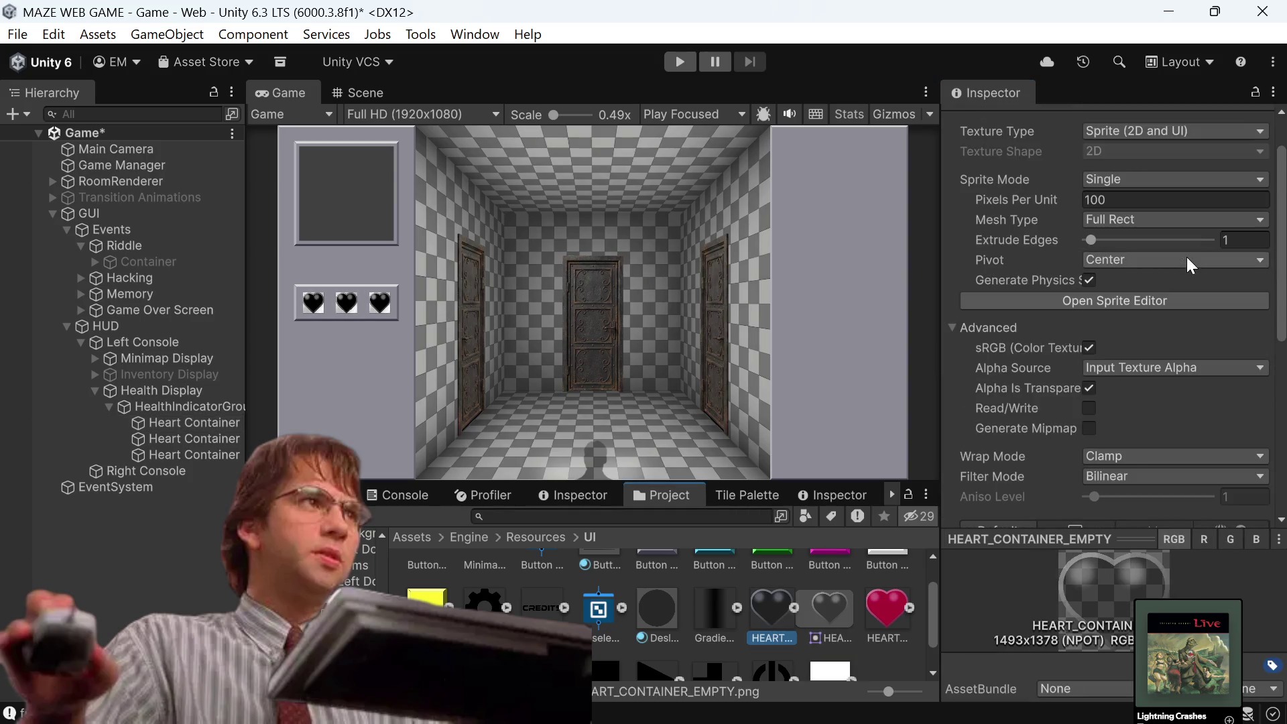
pyautogui.click(1181, 217)
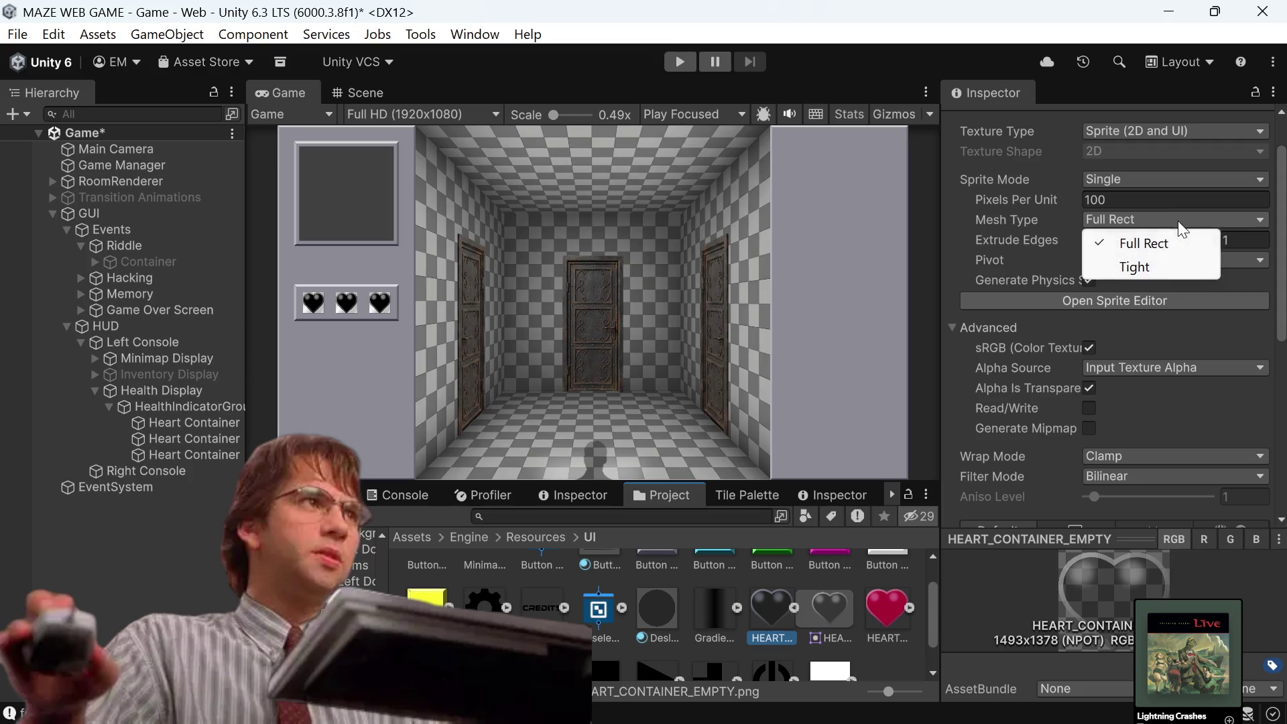
pyautogui.click(1166, 265)
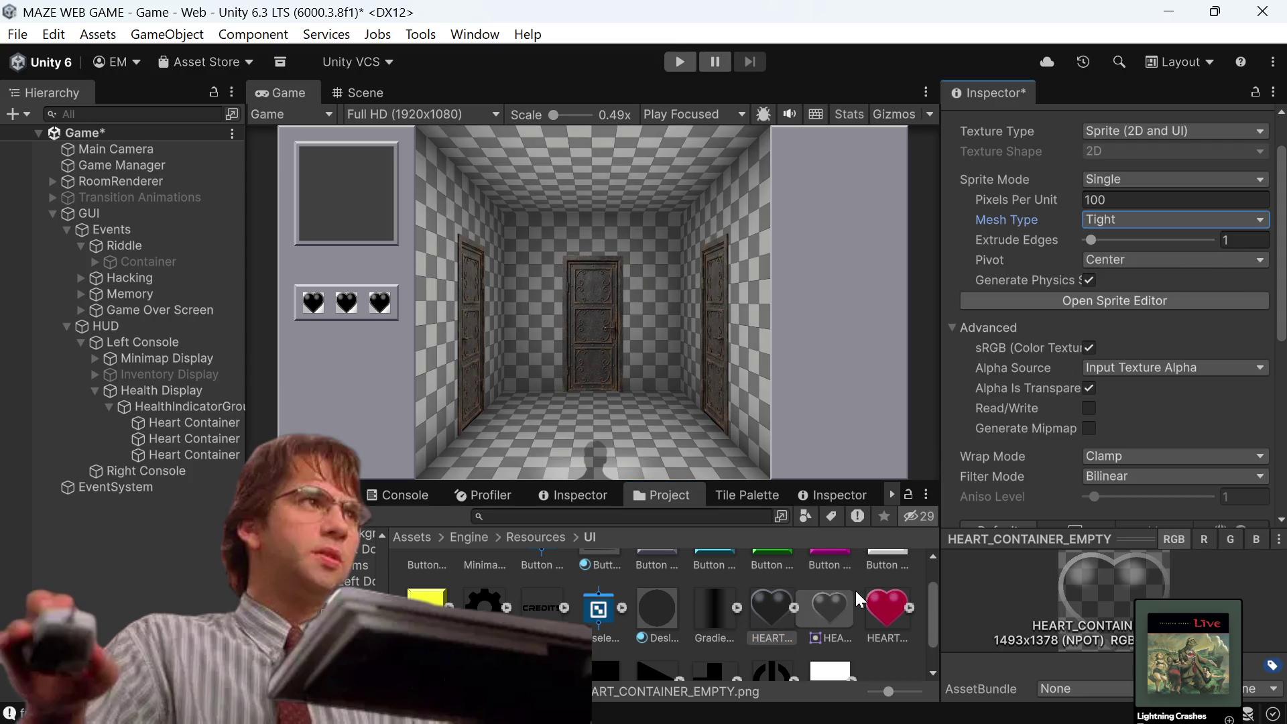
pyautogui.click(892, 609)
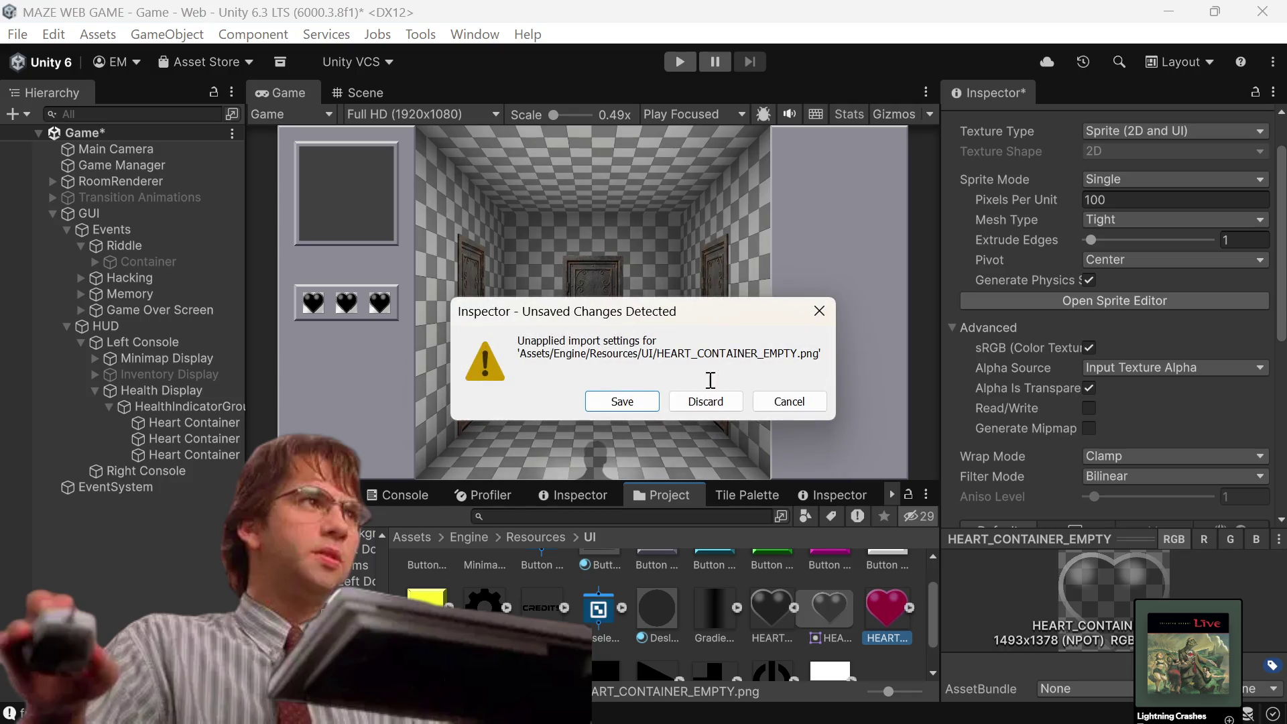
pyautogui.click(617, 400)
# Set HEART_CONTAINER_FULL's Mesh Type to Tight and save its import settings.
pyautogui.click(1156, 220)
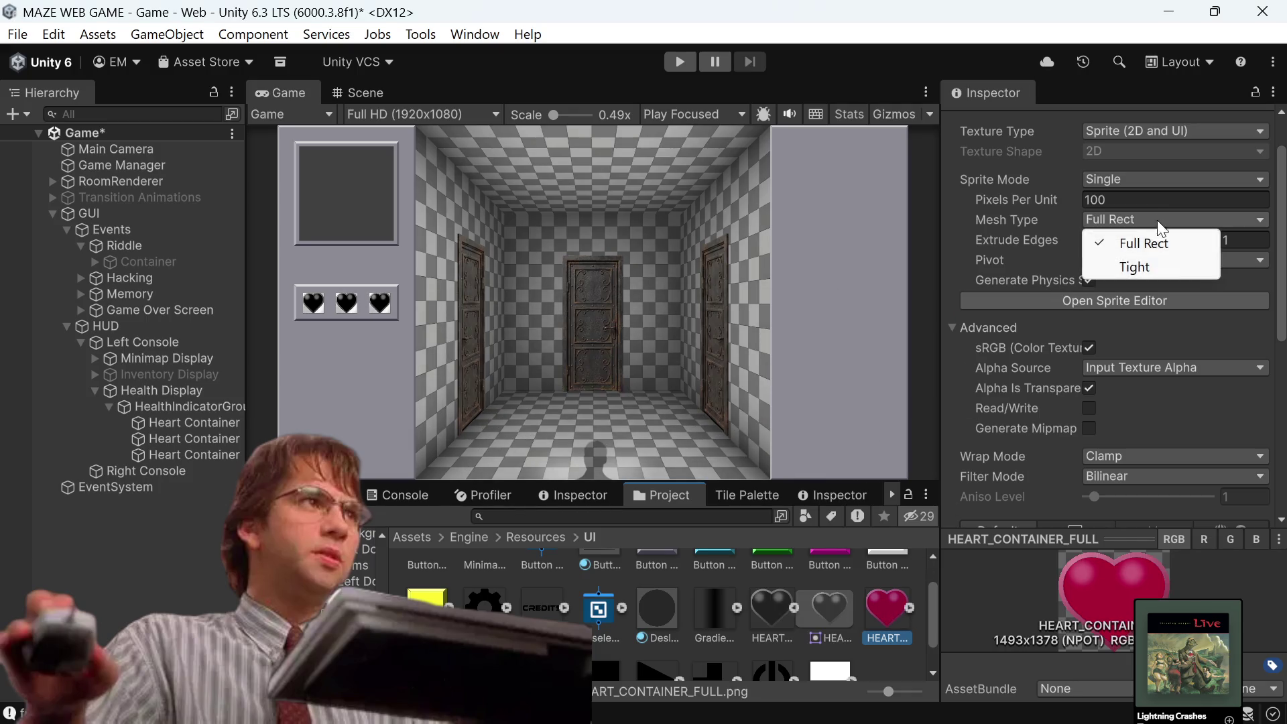
pyautogui.click(1130, 269)
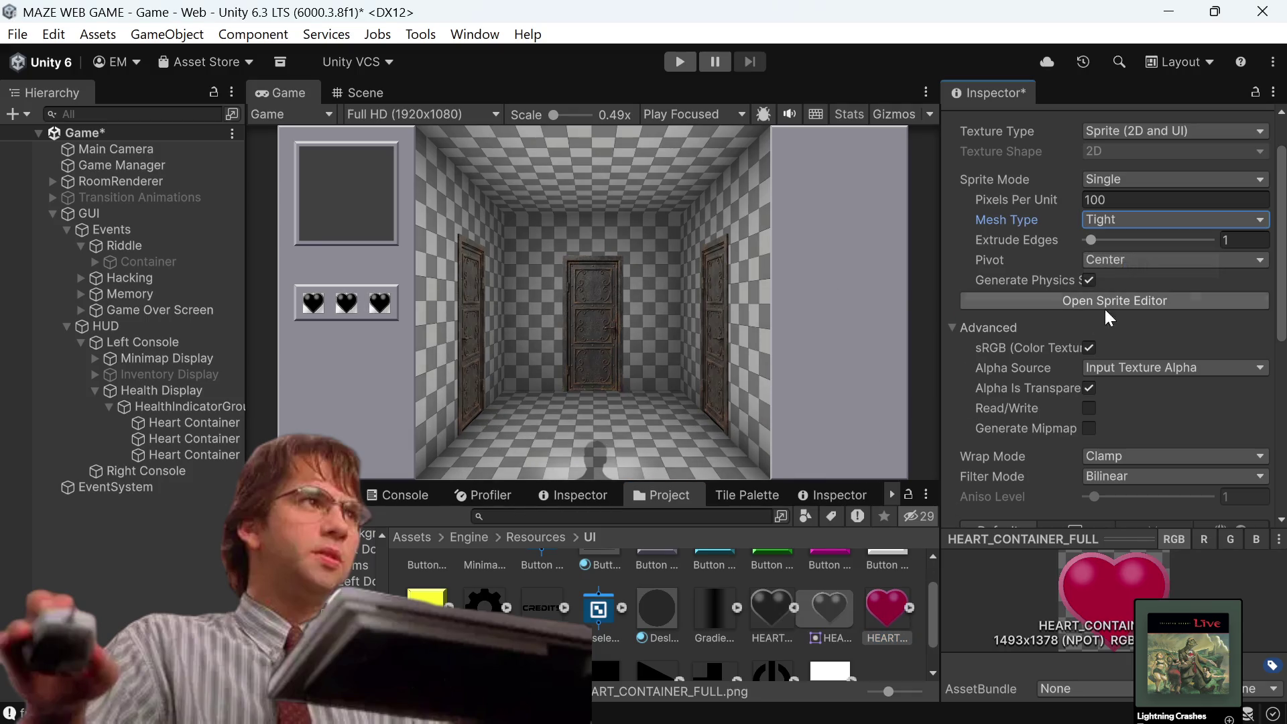
pyautogui.click(871, 575)
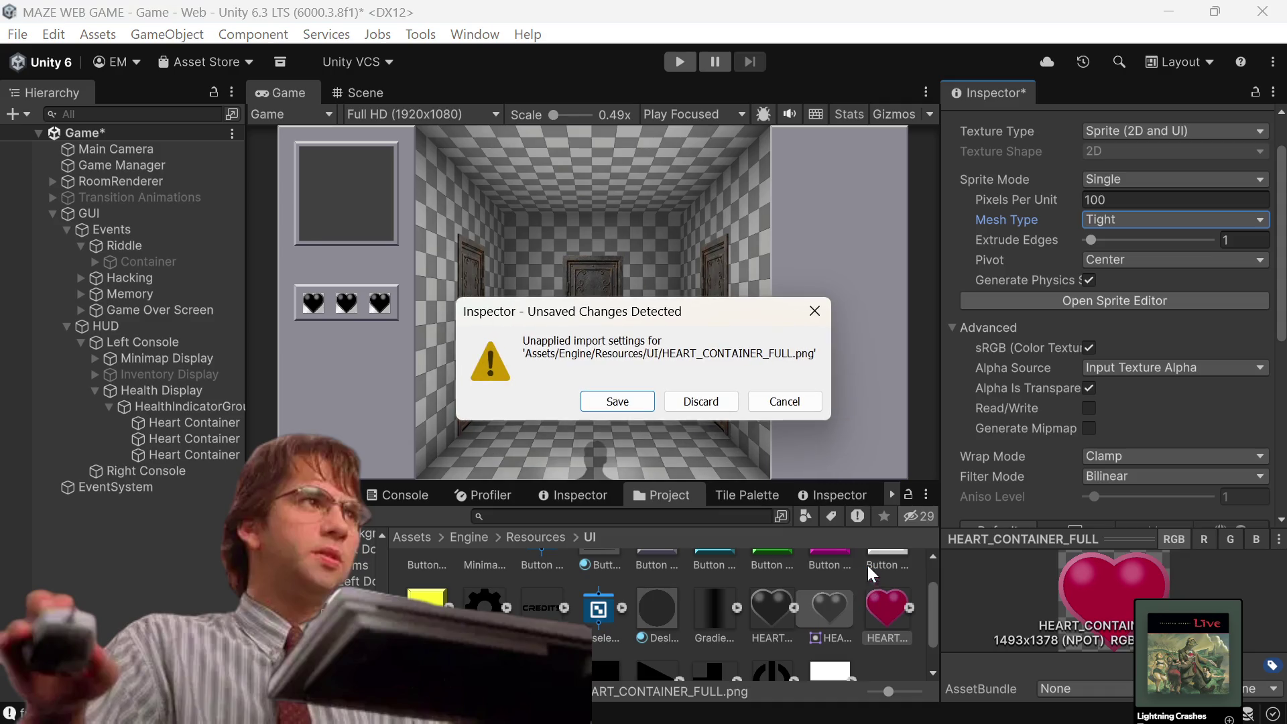
pyautogui.click(645, 400)
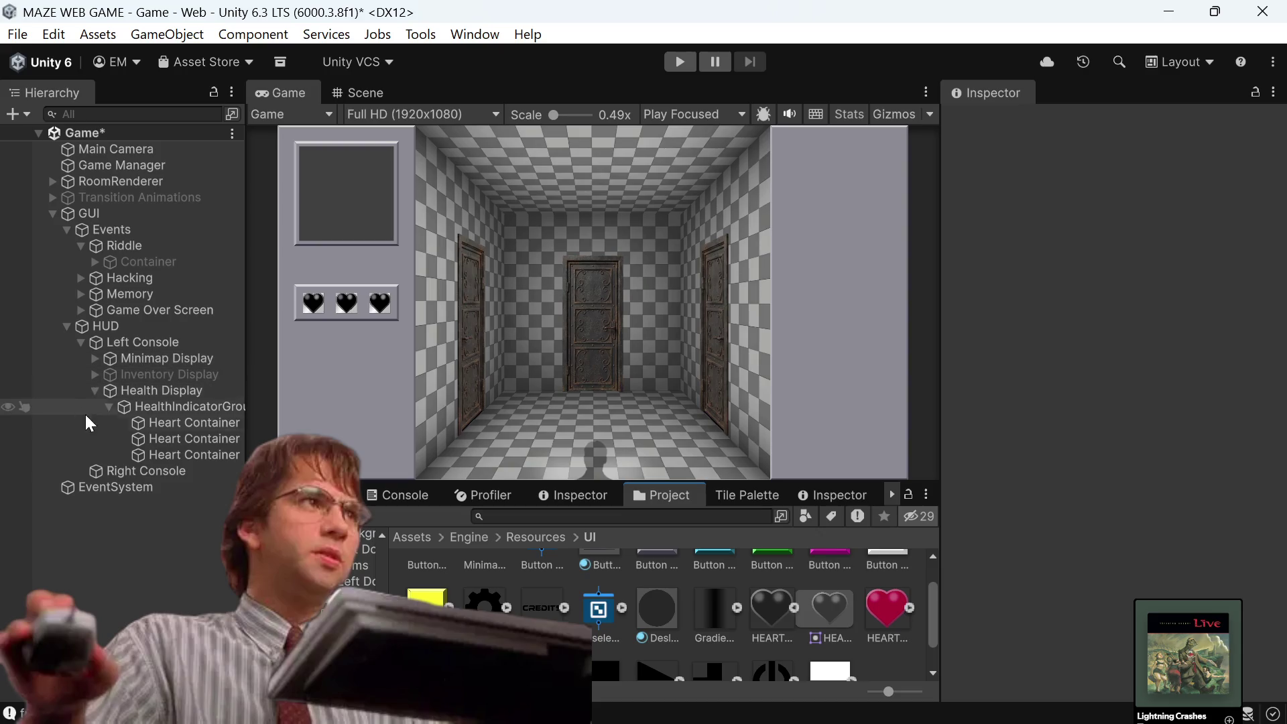
pyautogui.click(164, 423)
# Review the three Heart Containers' Image component, then save the Game scene.
pyautogui.keyDown('shift'); pyautogui.click(156, 460); pyautogui.keyUp('shift')
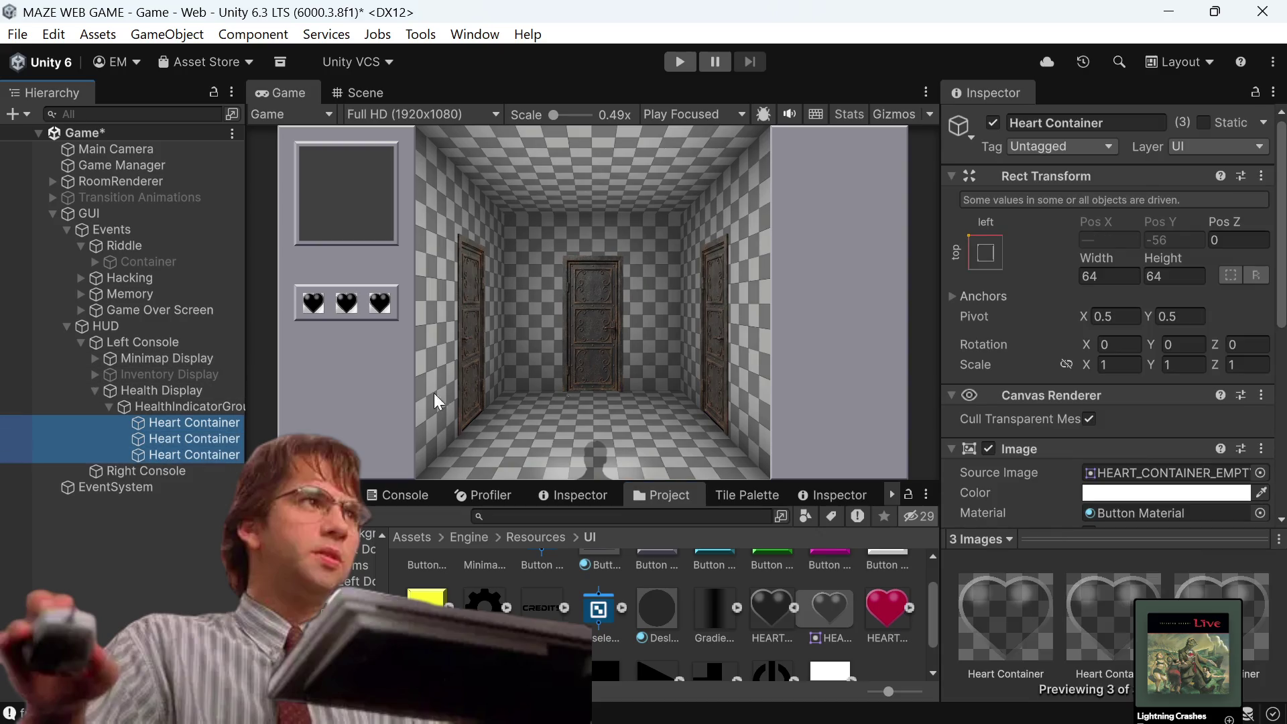
pyautogui.scroll(-3, 1200, 321)
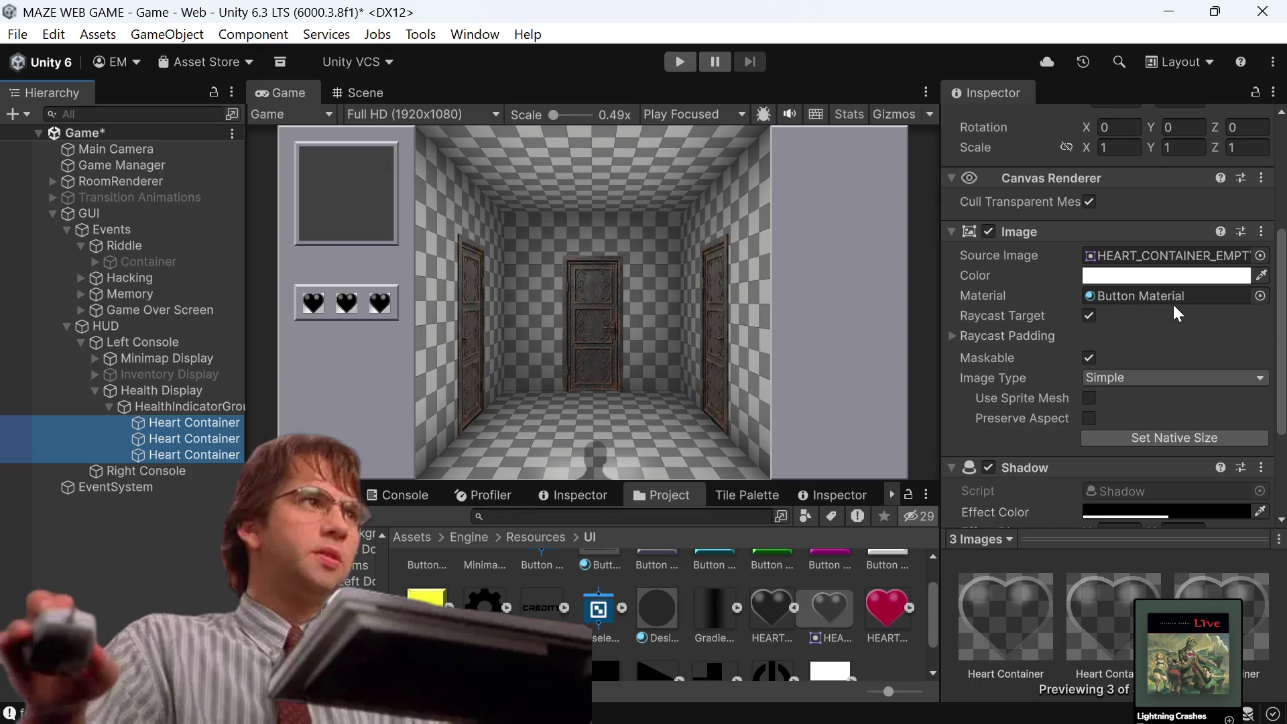
pyautogui.scroll(-3, 1136, 345)
pyautogui.scroll(3, 1136, 350)
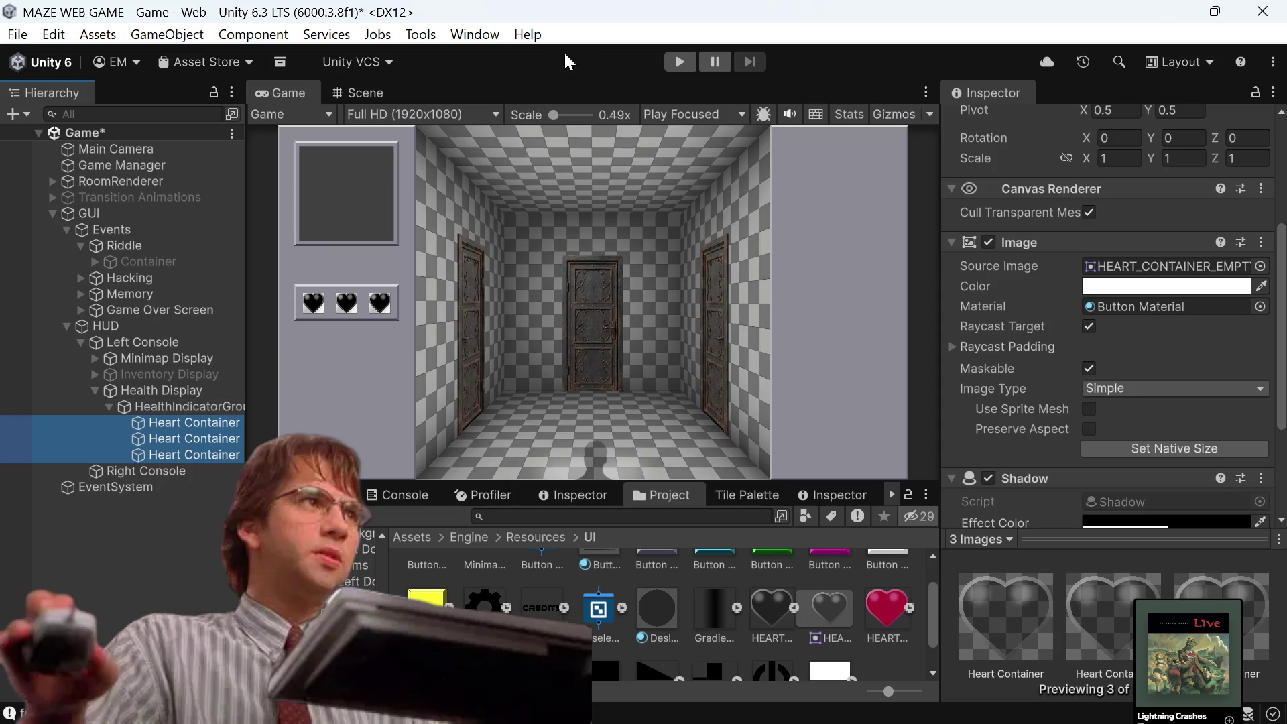
pyautogui.hotkey('ctrl', 's')
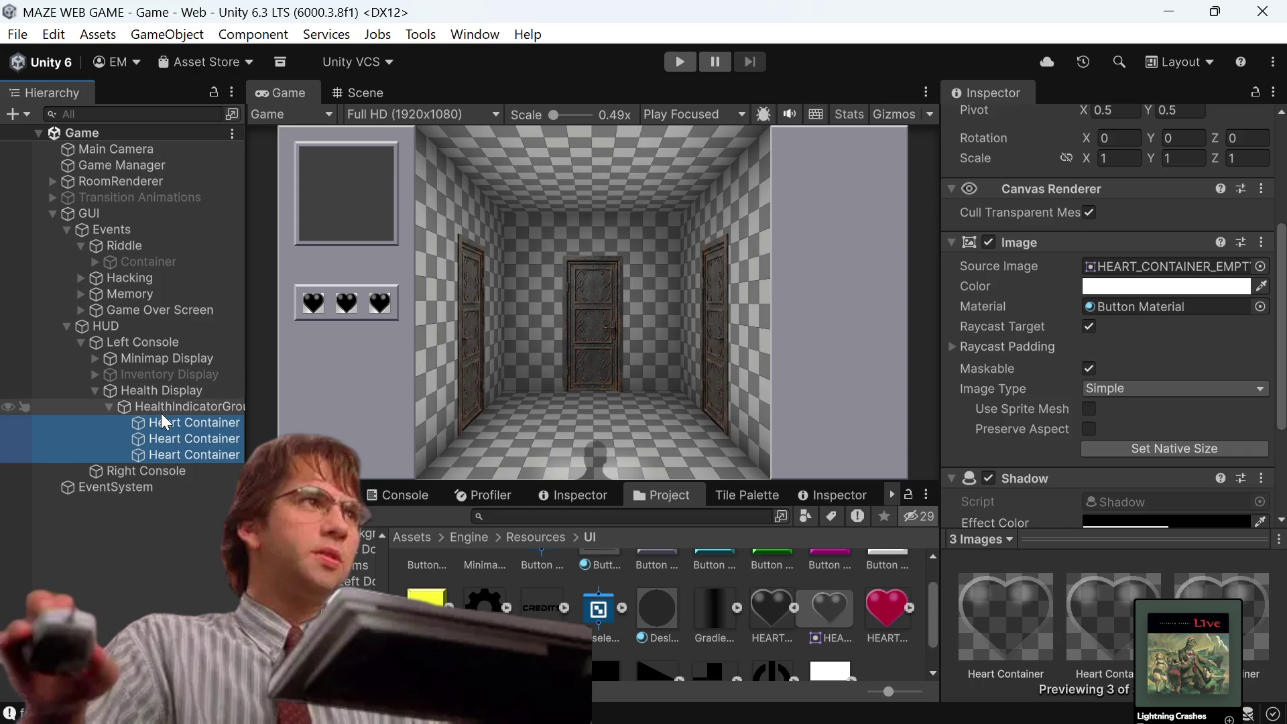
pyautogui.click(177, 422)
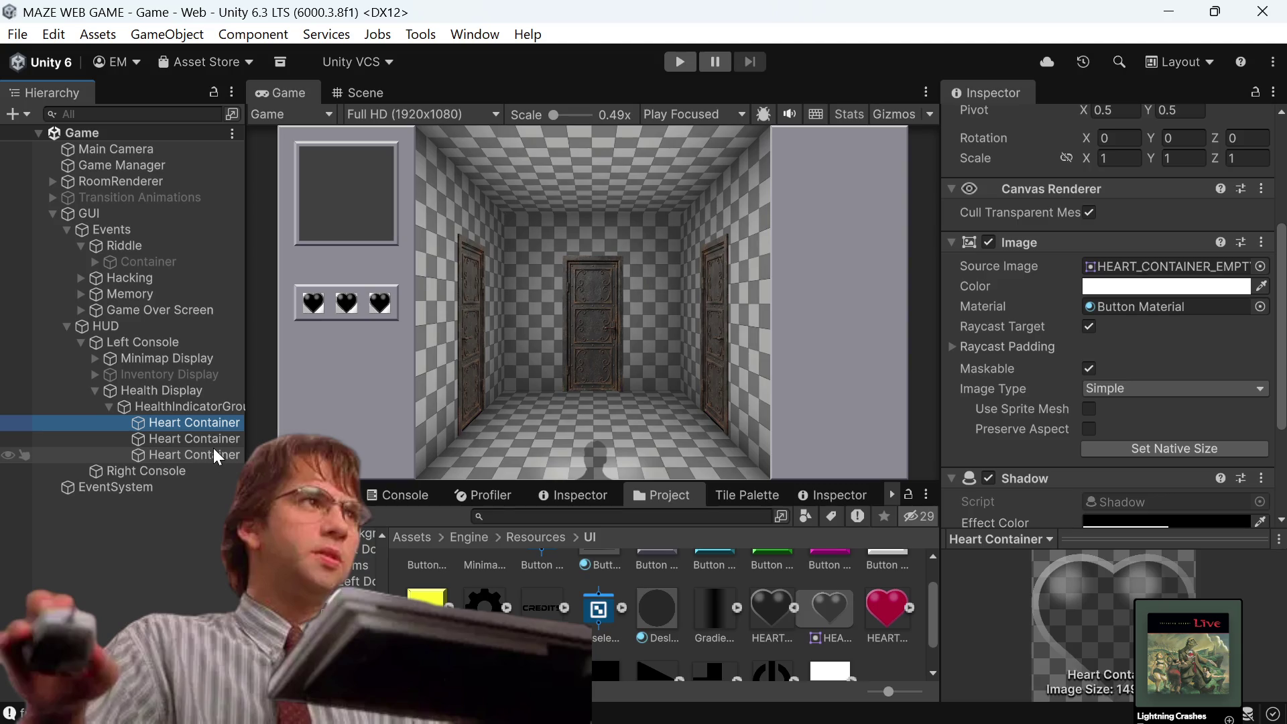
# Confirm HEART_CONTAINER_EMPTY uses Sprite (2D and UI), Tight mesh, and Input Texture Alpha.
pyautogui.click(778, 621)
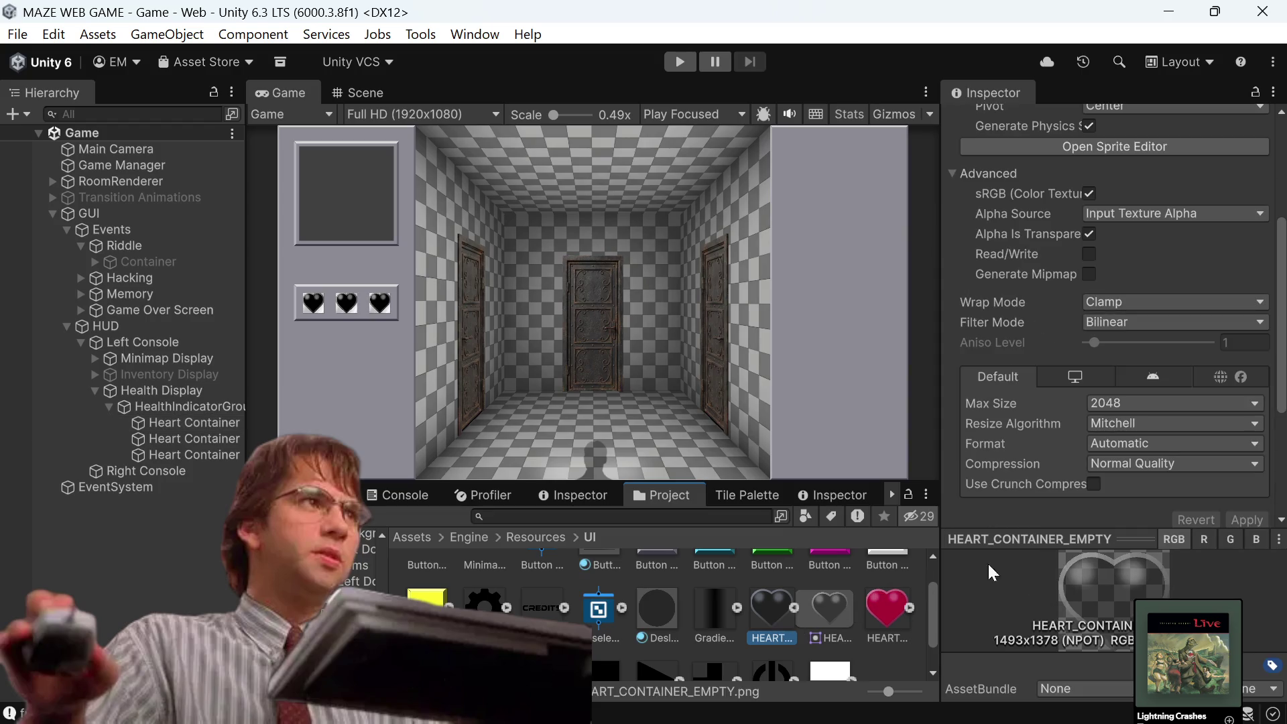
pyautogui.scroll(5, 1206, 353)
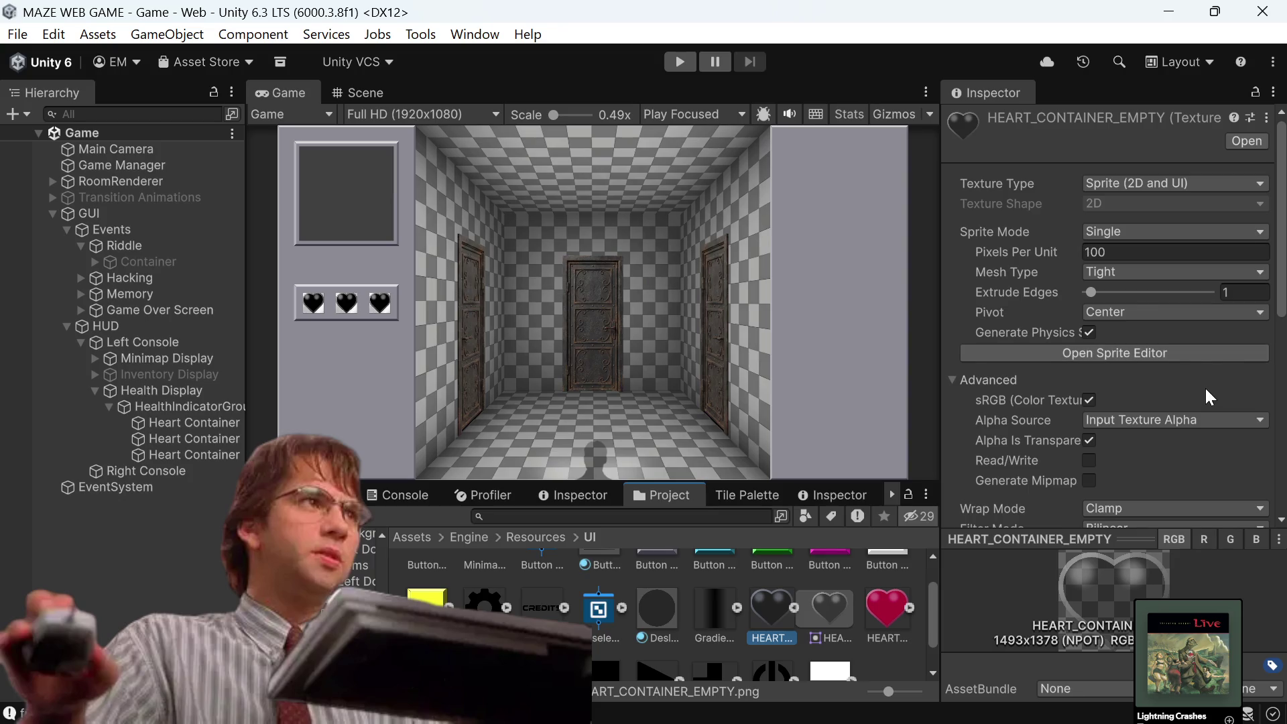
pyautogui.scroll(-2, 1205, 388)
pyautogui.click(1260, 367)
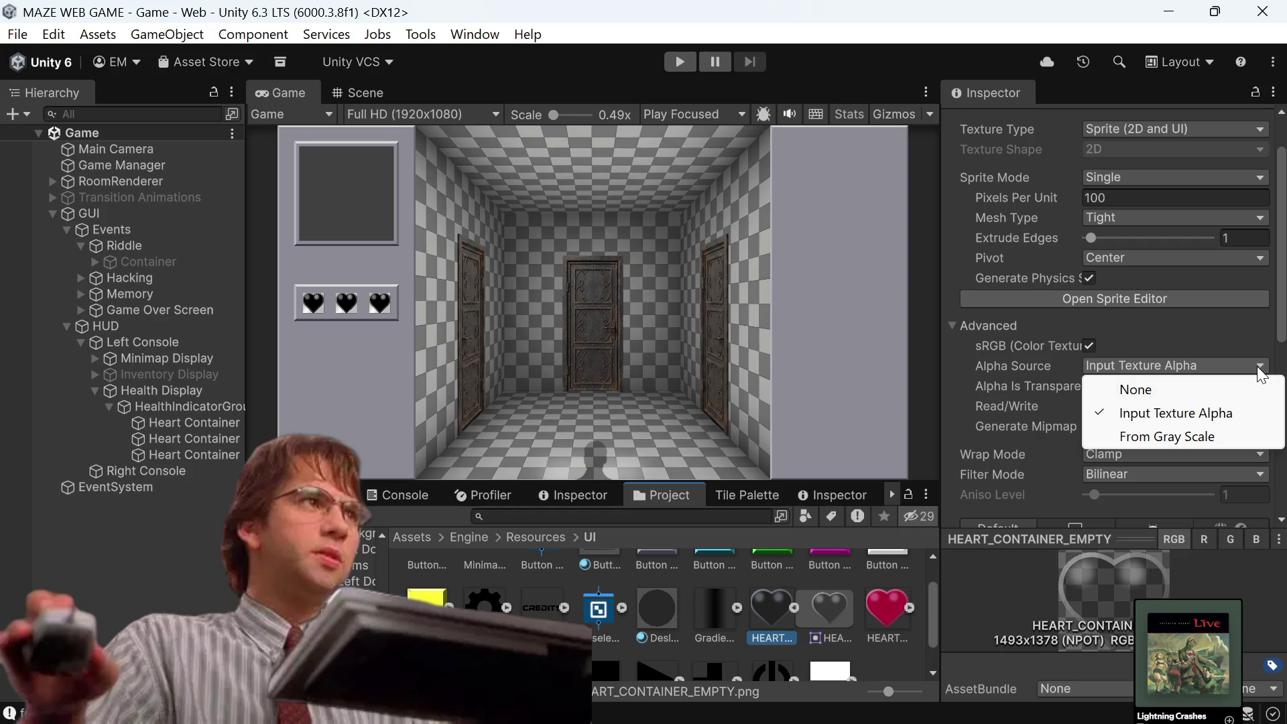
pyautogui.click(959, 379)
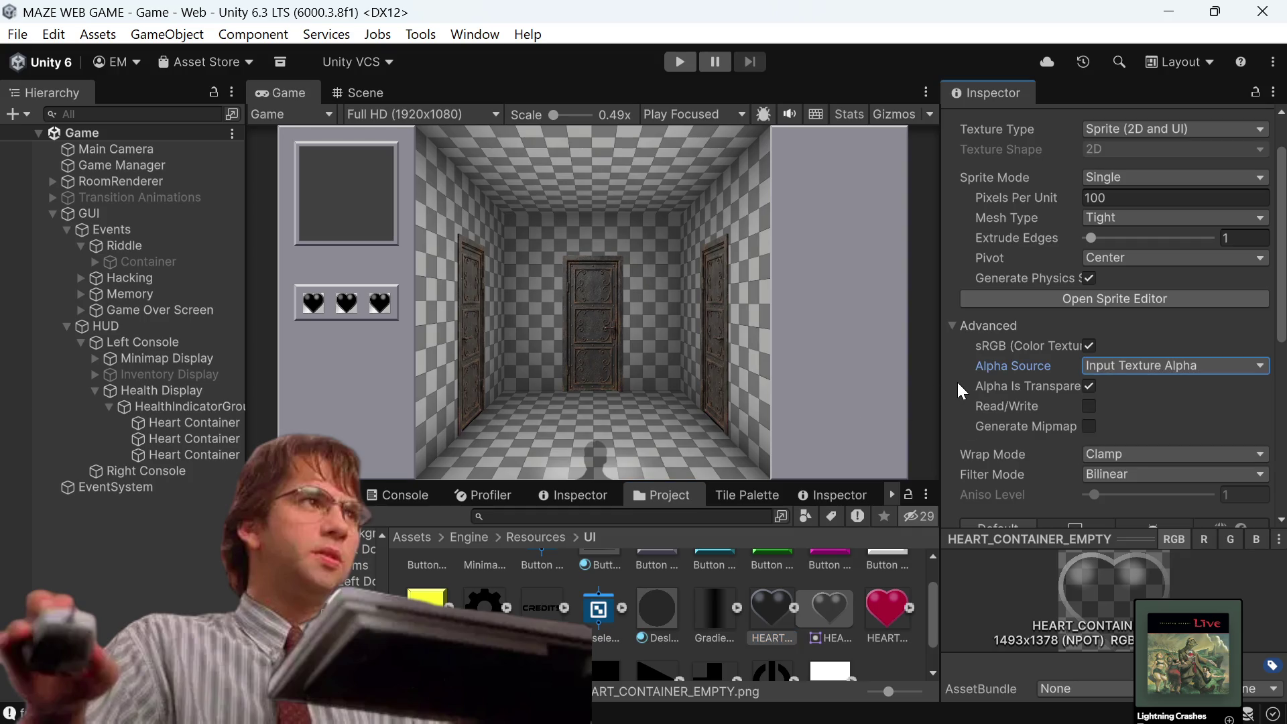
pyautogui.scroll(2, 957, 383)
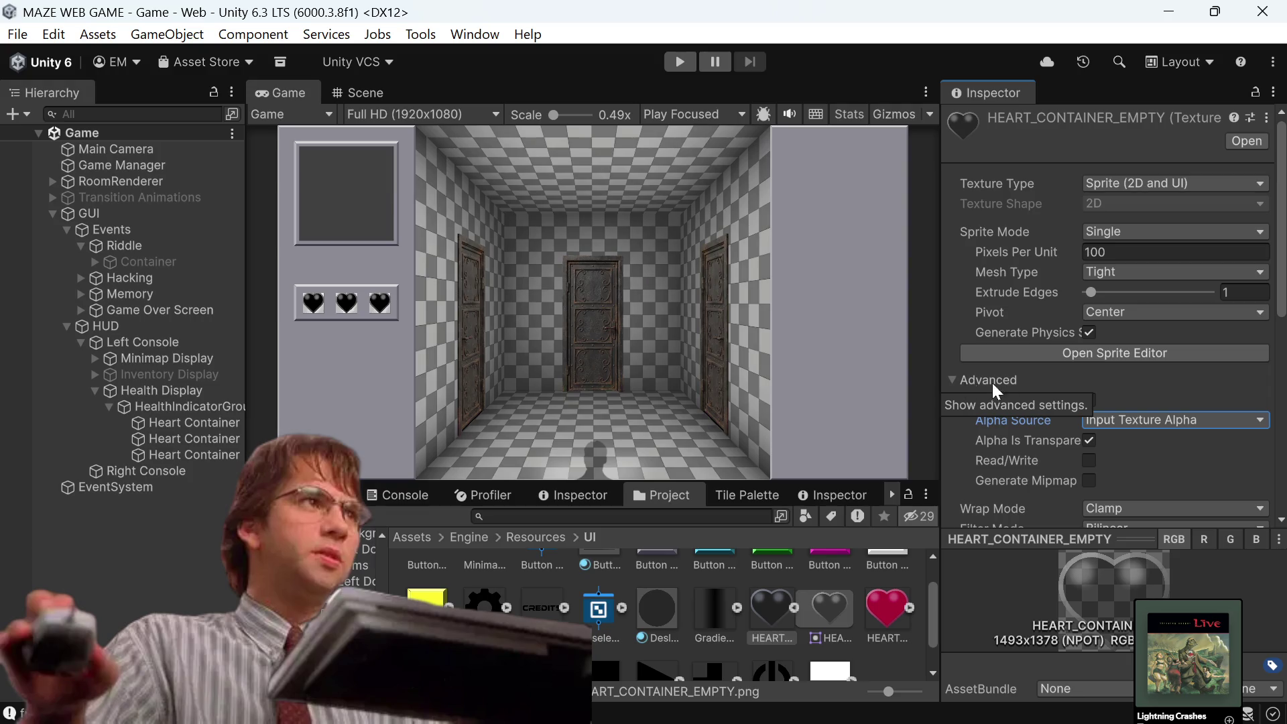
pyautogui.scroll(-5, 1072, 342)
pyautogui.scroll(2, 1100, 312)
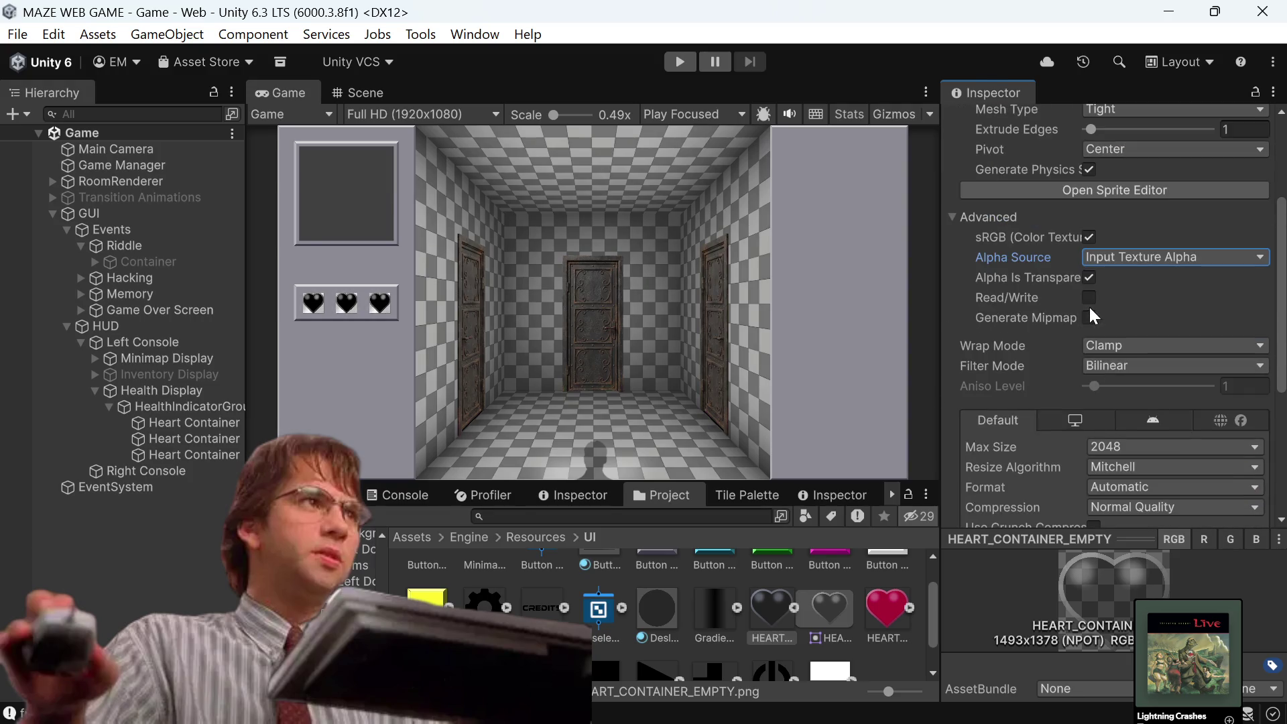
pyautogui.scroll(1, 1236, 312)
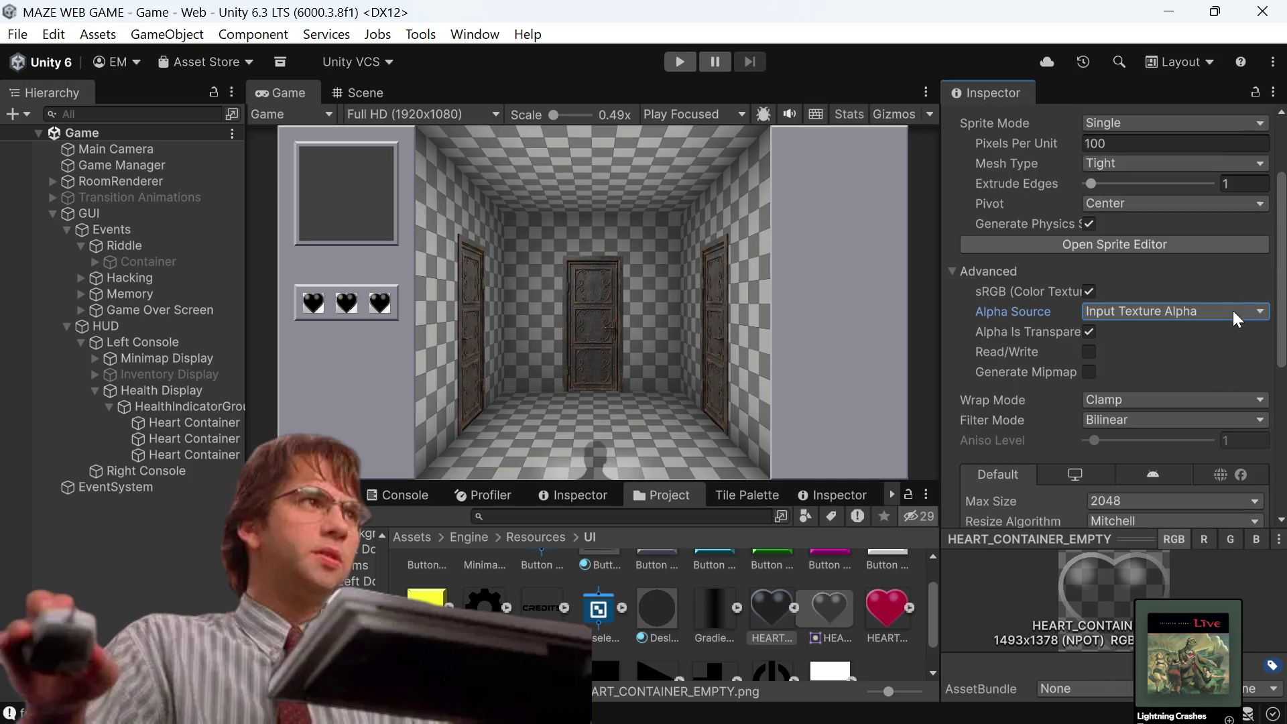
pyautogui.scroll(2, 1055, 404)
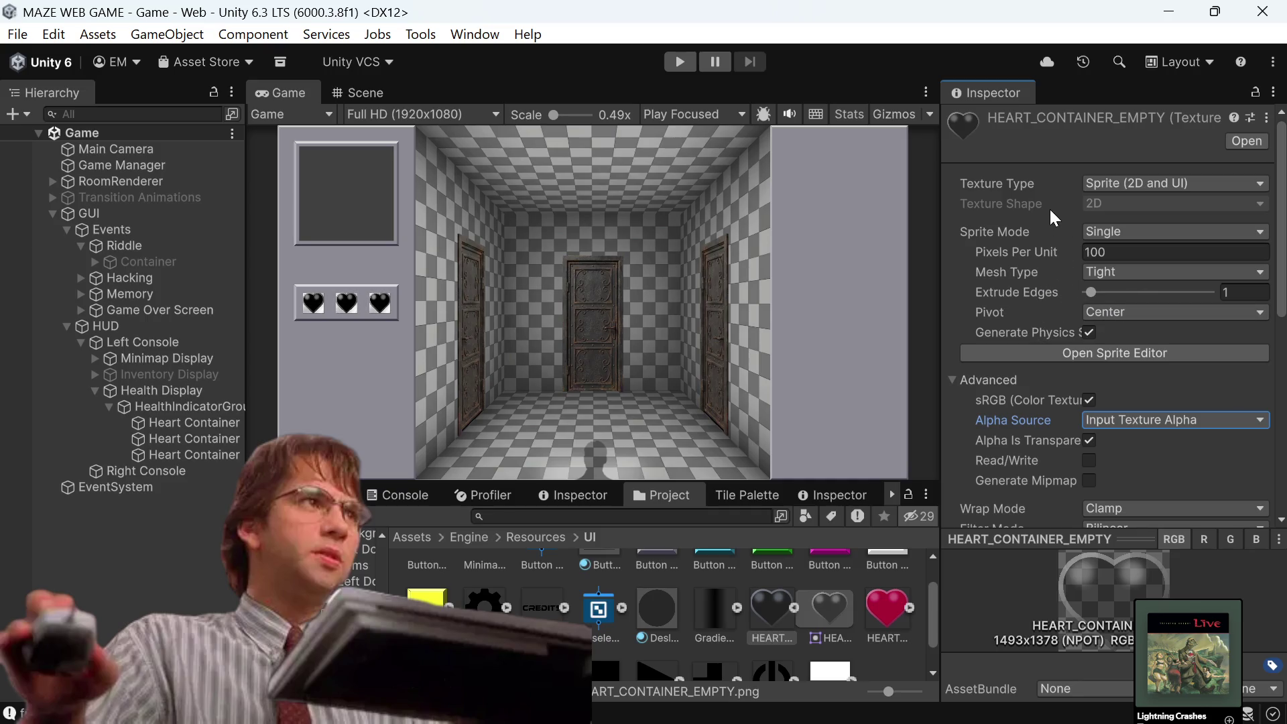
pyautogui.moveTo(577, 721)
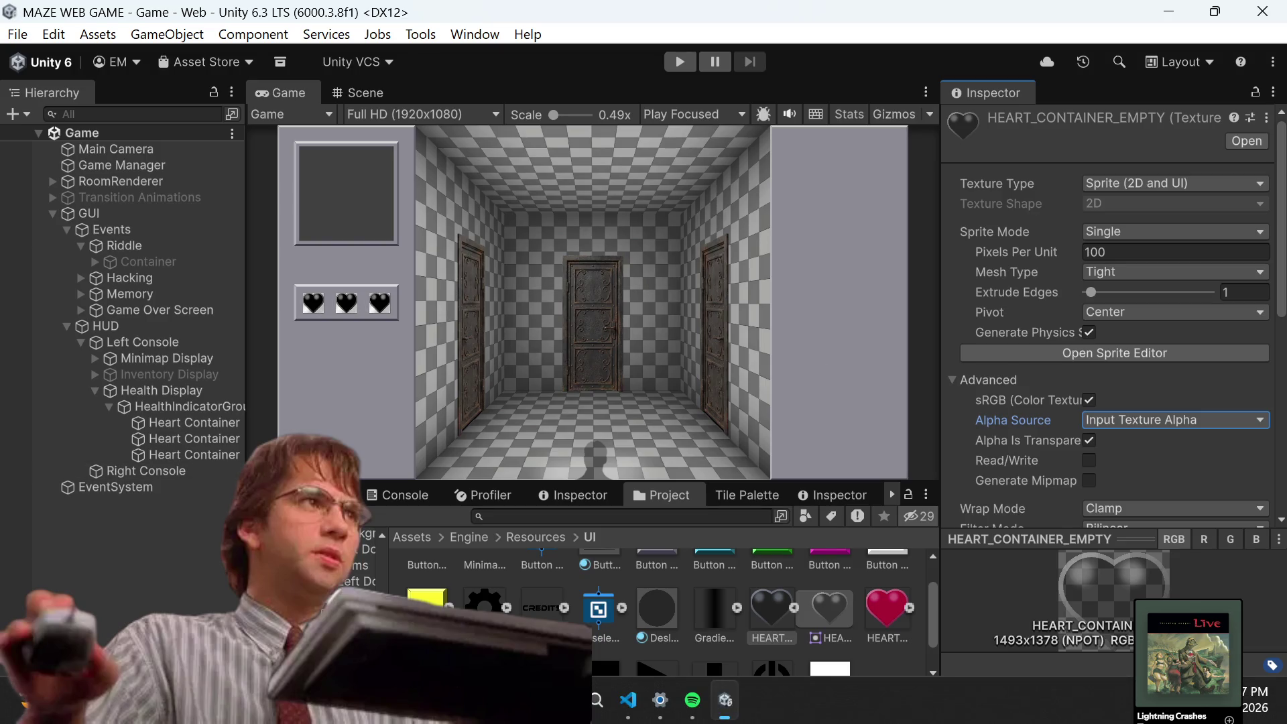
# Set the three Heart Containers' Image material to None, then save the scene.
pyautogui.click(195, 426)
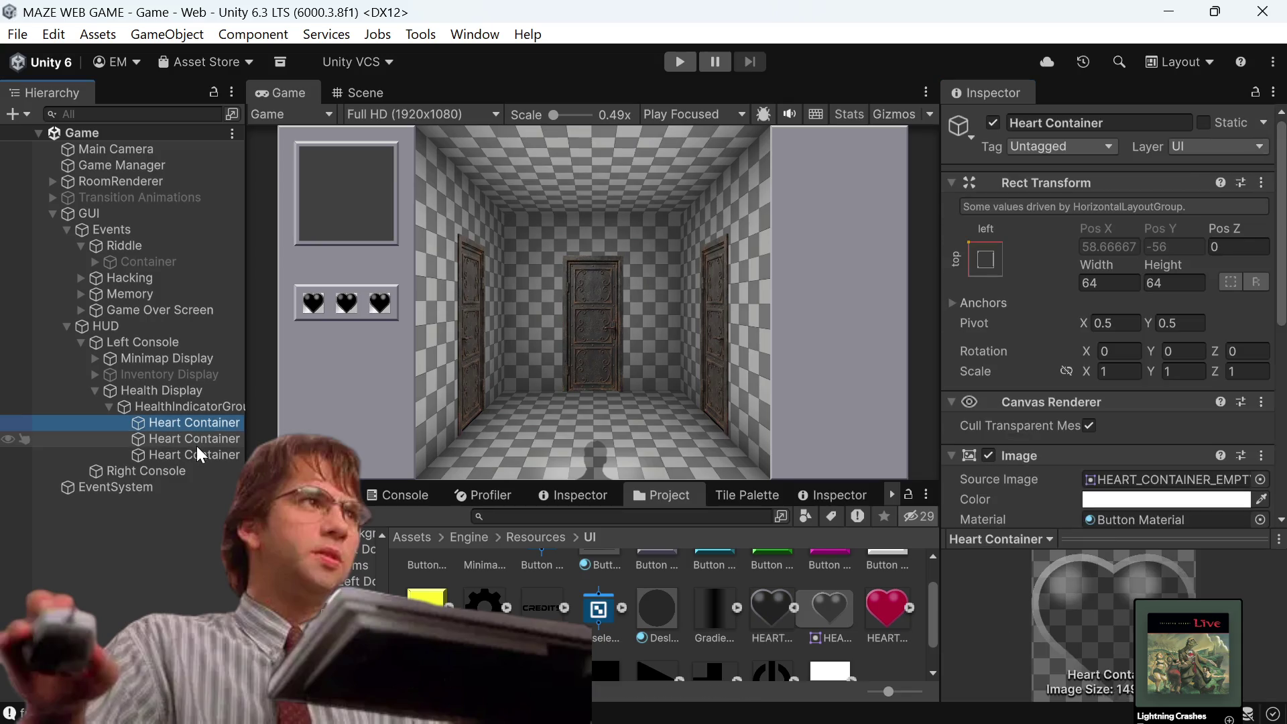
pyautogui.keyDown('shift'); pyautogui.click(194, 455); pyautogui.keyUp('shift')
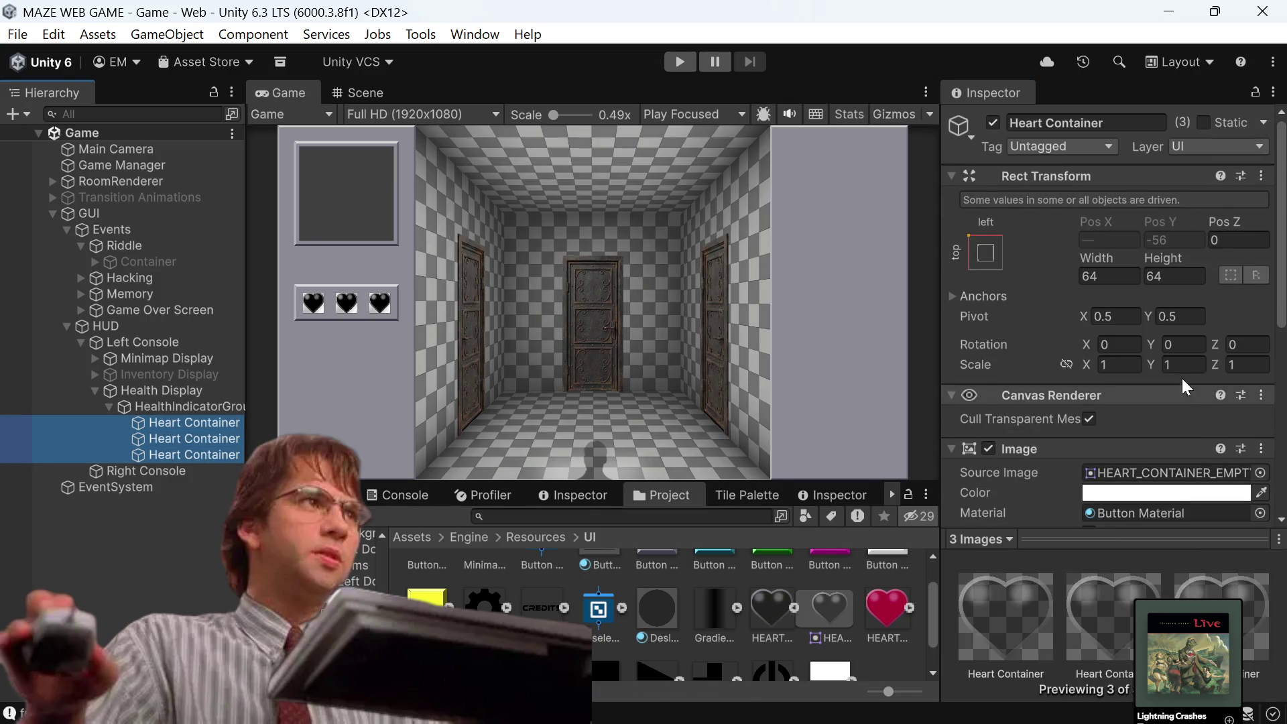
pyautogui.scroll(-5, 1120, 287)
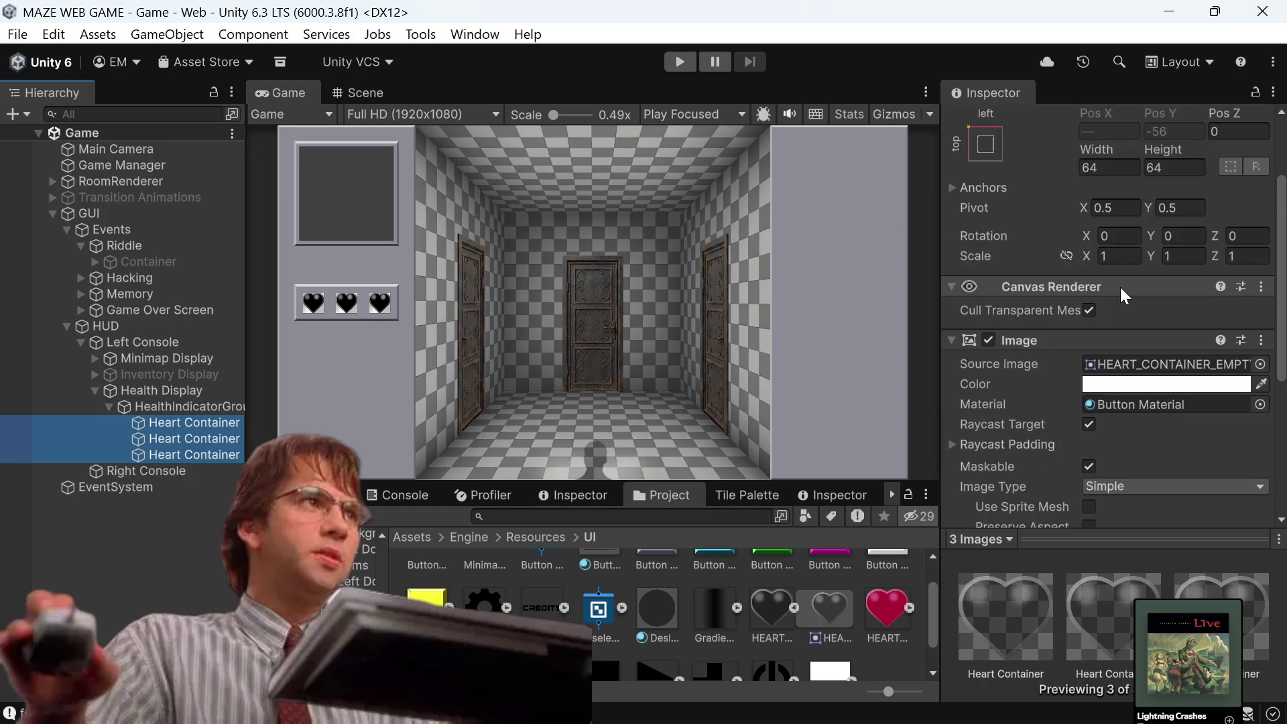
pyautogui.scroll(2, 1164, 287)
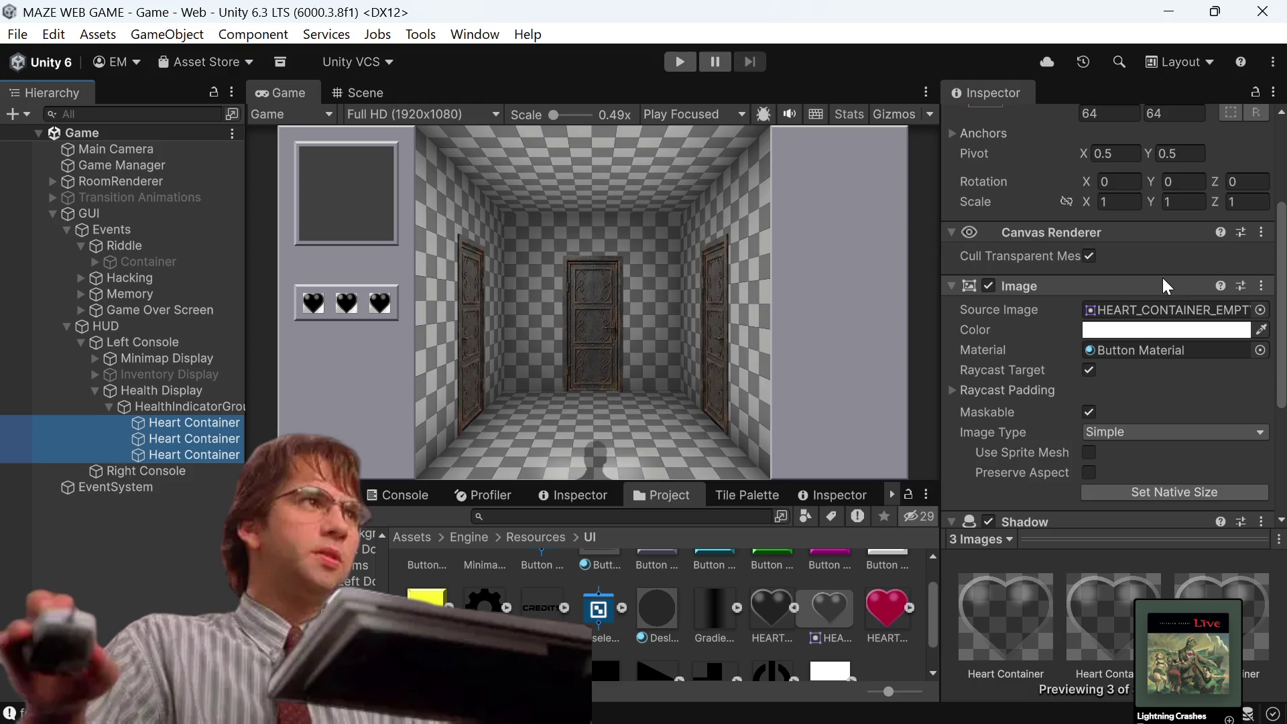
pyautogui.click(1259, 350)
pyautogui.scroll(5, 463, 469)
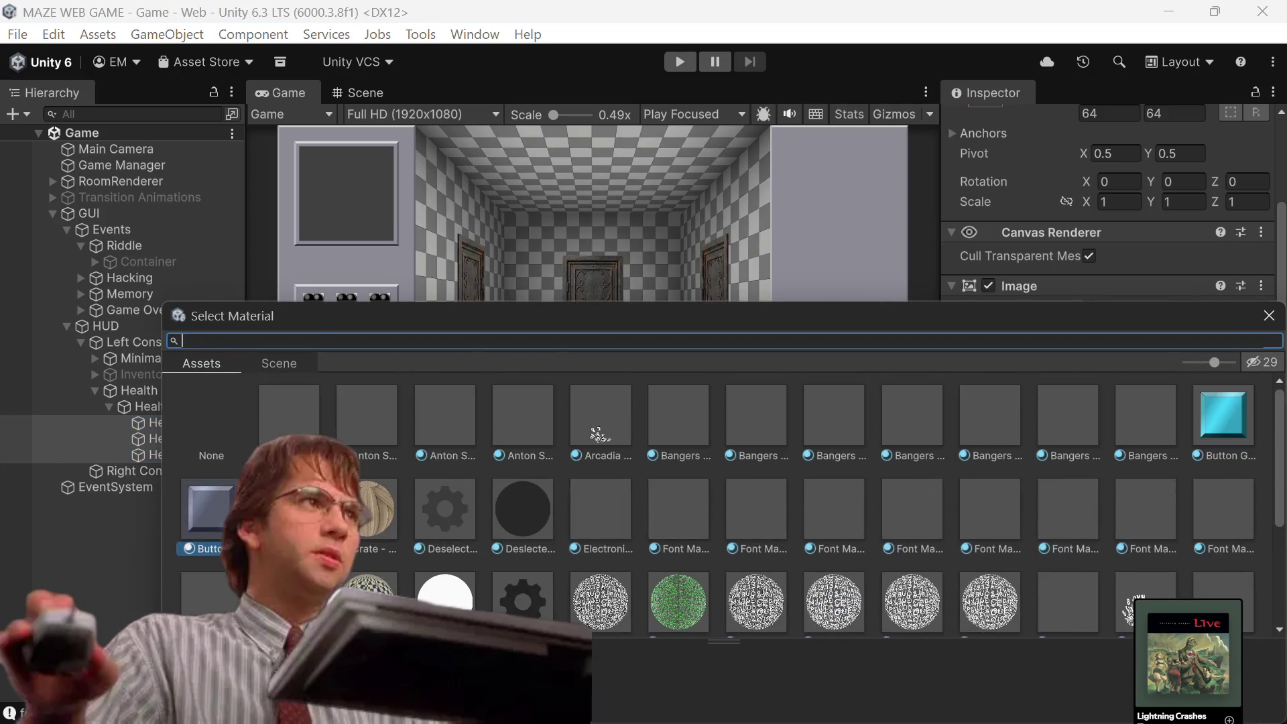
pyautogui.doubleClick(207, 411)
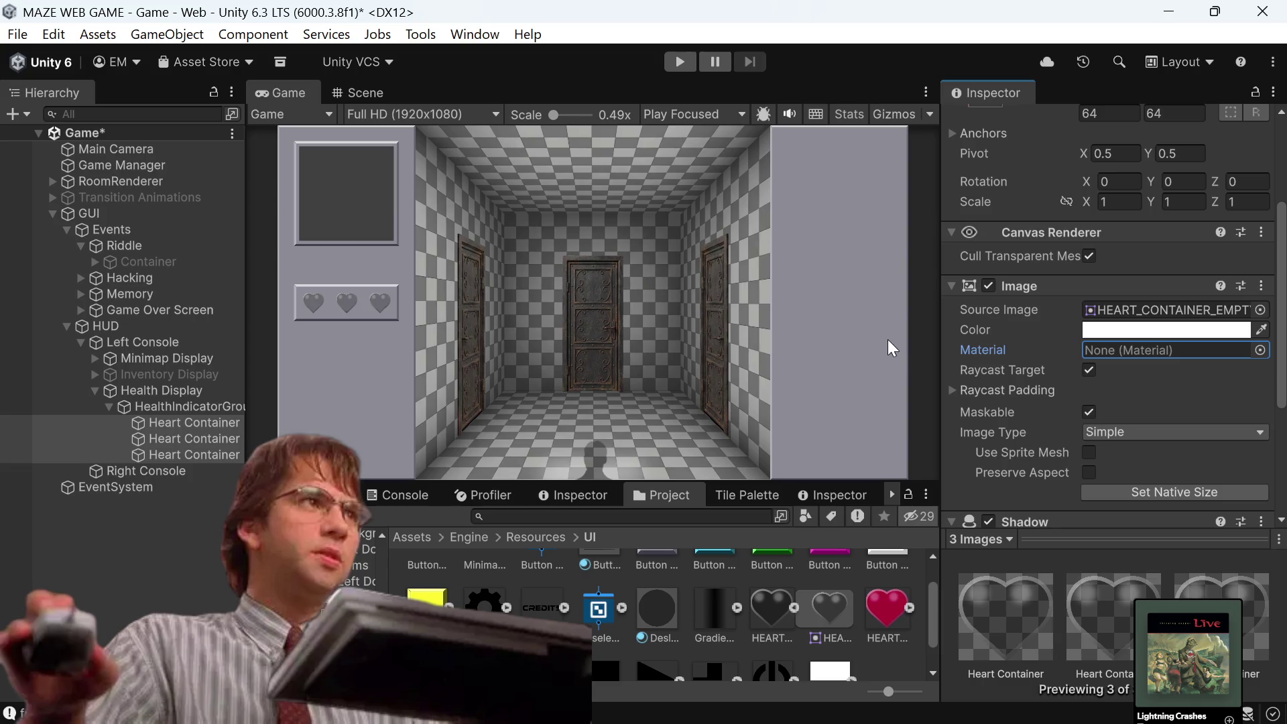
pyautogui.hotkey('ctrl', 's')
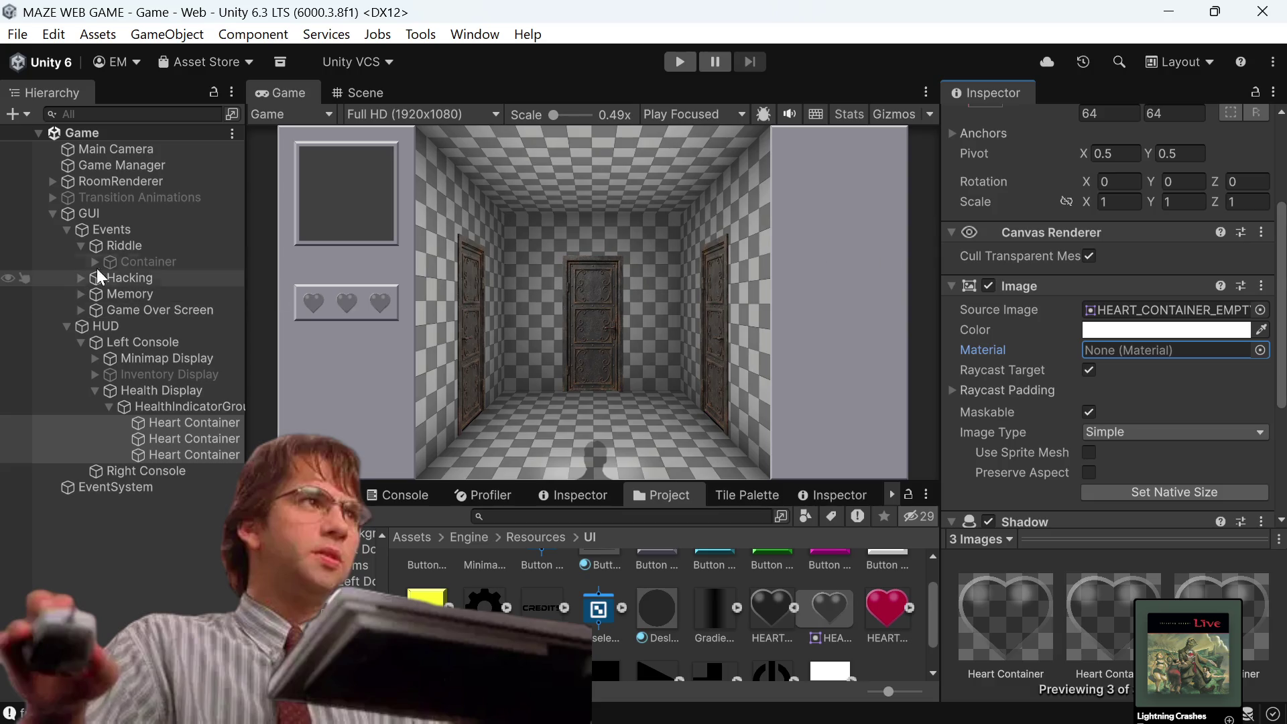
# Review the orthographic Main Camera's settings (size 0.5), then select the GUI canvas.
pyautogui.click(158, 215)
pyautogui.click(159, 149)
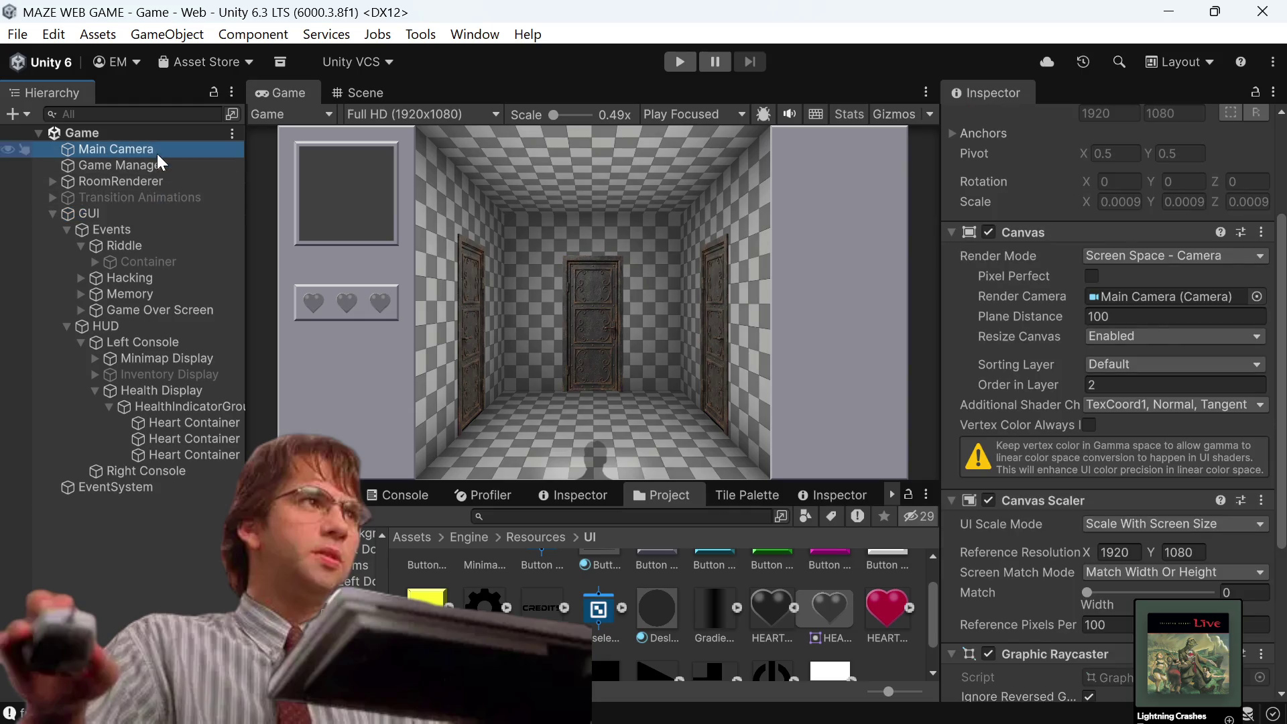
pyautogui.scroll(-3, 1163, 289)
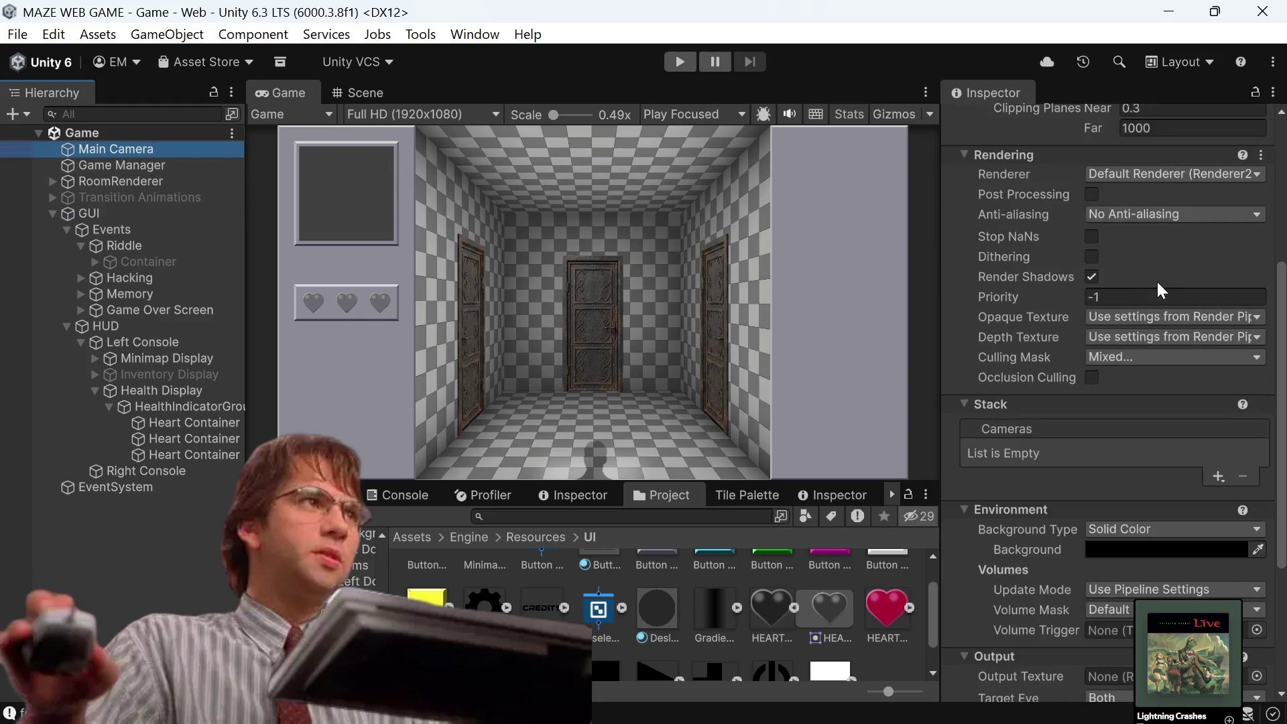
pyautogui.scroll(5, 1163, 290)
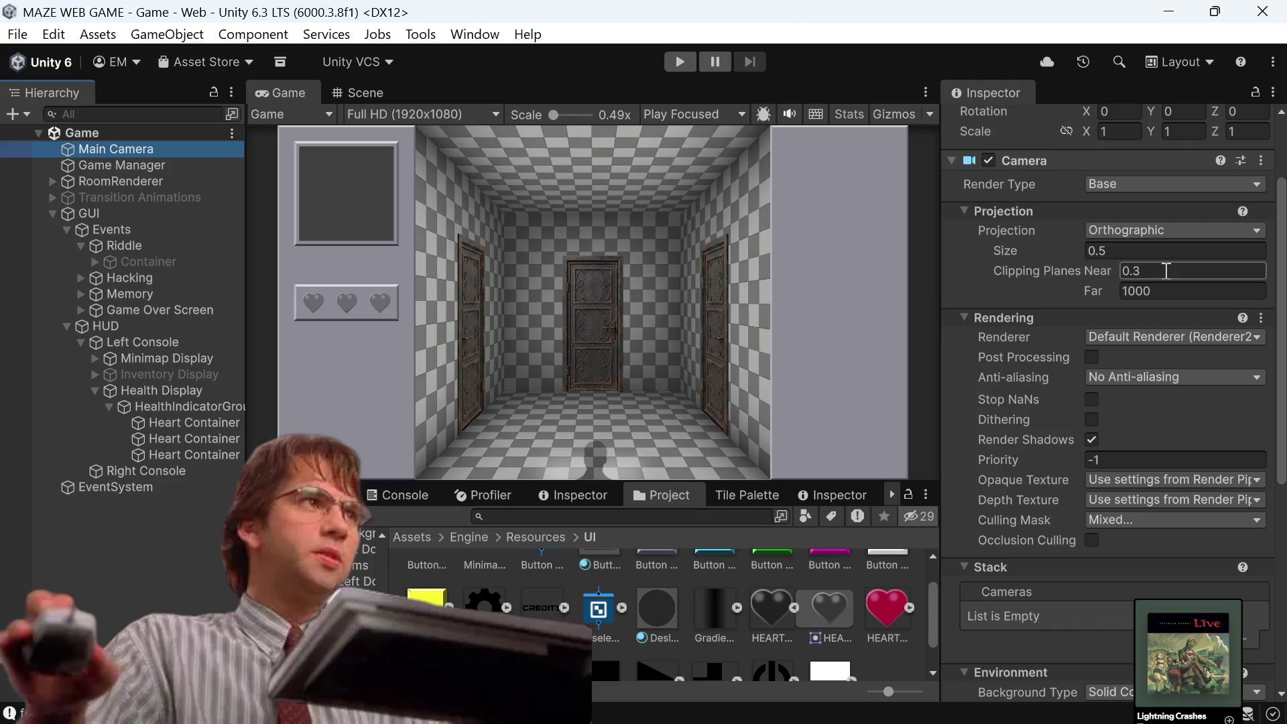
pyautogui.scroll(3, 1166, 271)
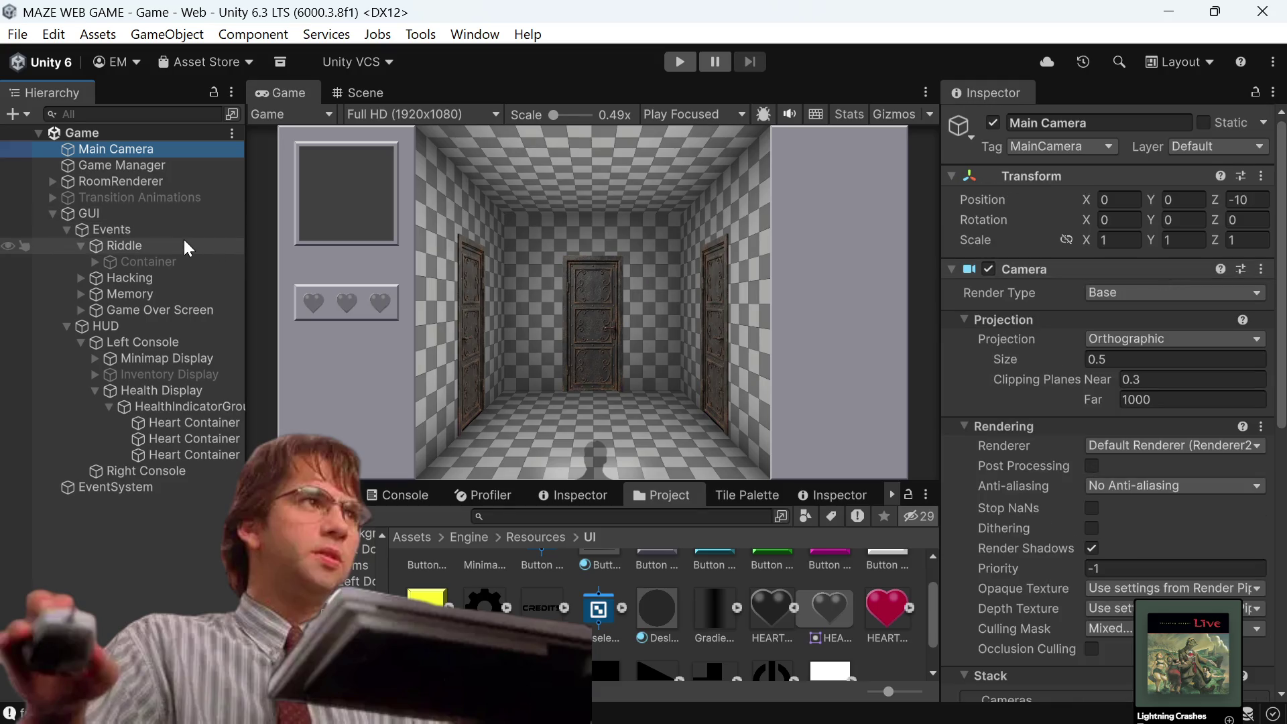
pyautogui.click(188, 217)
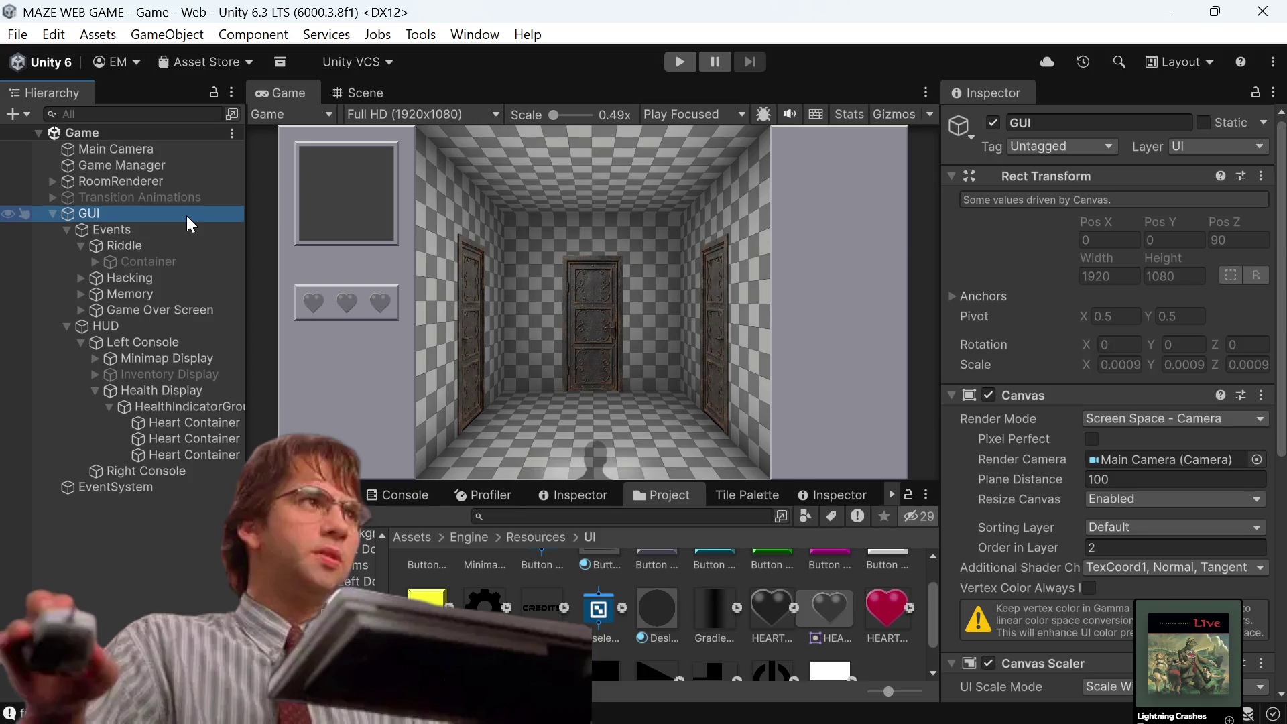